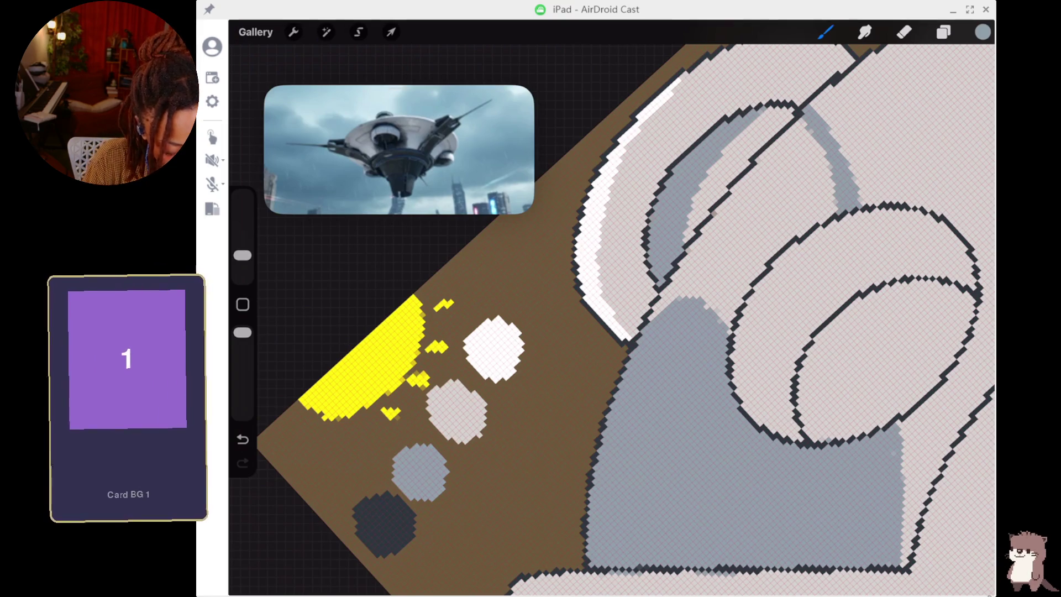
Paint grey shading over the pale wedge and add small darker grey marks.
mouse_move(833, 200)
left_mouse_down()
mouse_move(743, 257)
mouse_move(718, 315)
mouse_move(724, 329)
left_mouse_up()
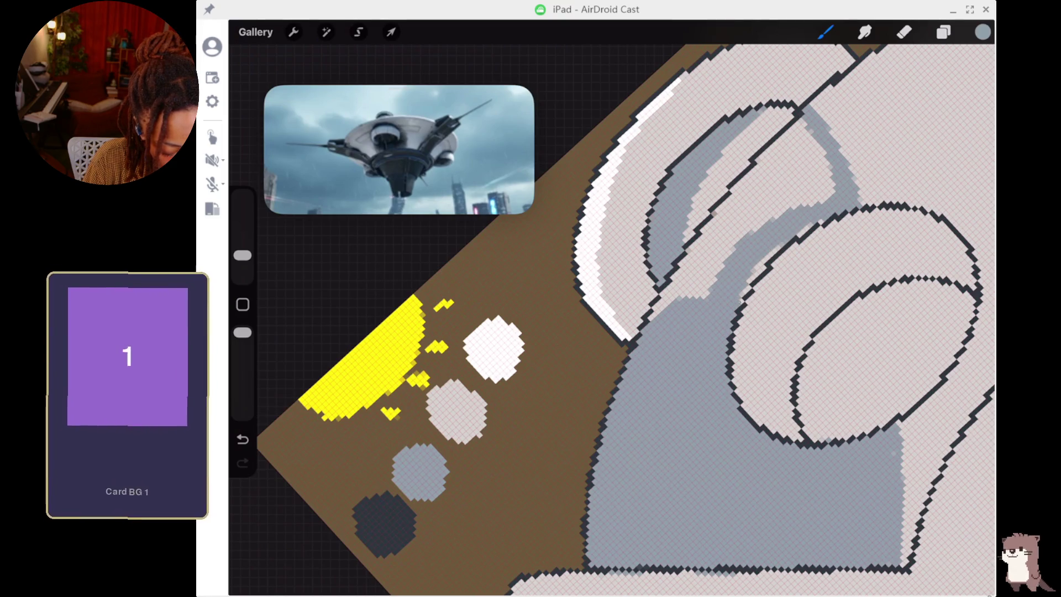
left_click_drag(749, 292, 773, 251)
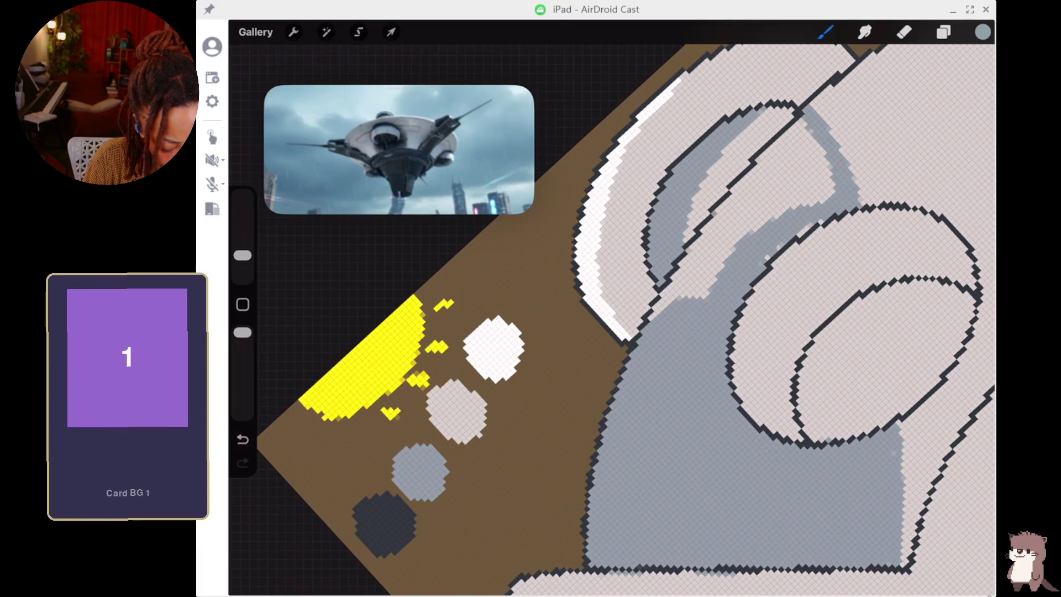
left_click(779, 247)
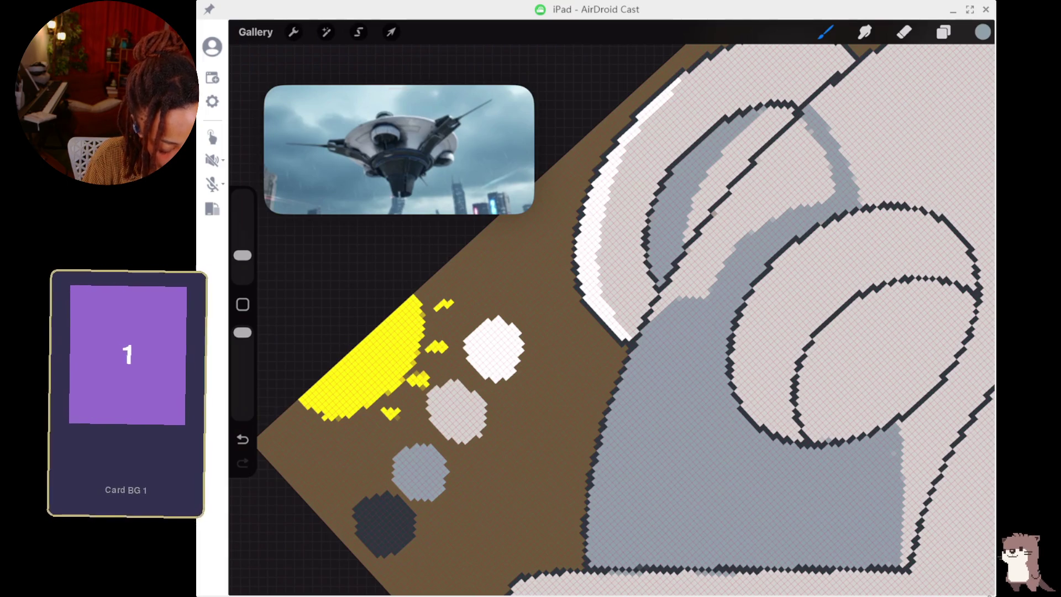
mouse_move(829, 202)
left_mouse_down()
mouse_move(807, 174)
mouse_move(707, 282)
mouse_move(650, 320)
left_mouse_up()
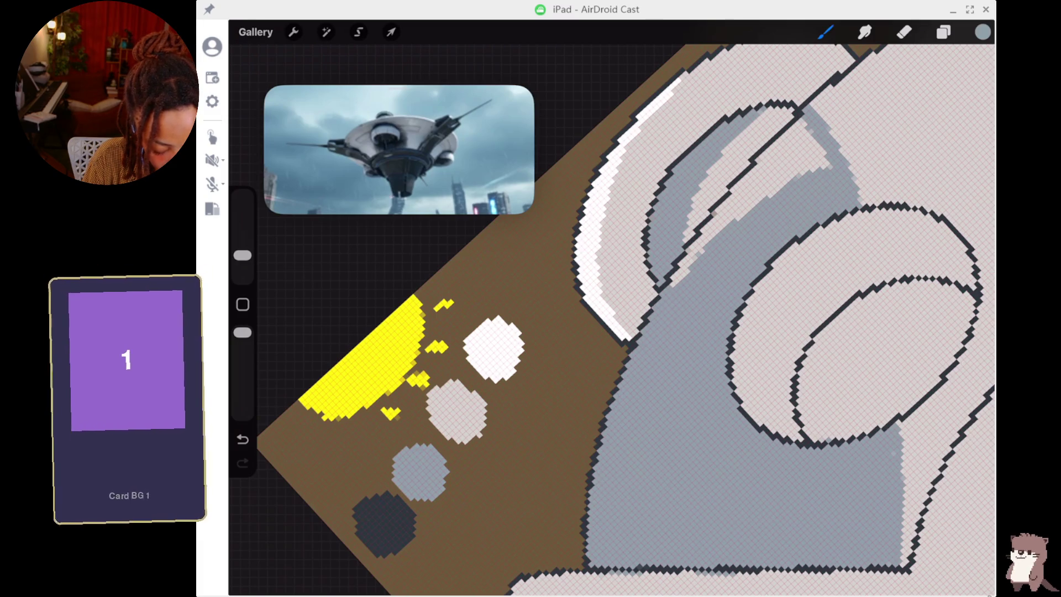
mouse_move(686, 268)
left_mouse_down()
mouse_move(672, 286)
mouse_move(700, 243)
left_mouse_up()
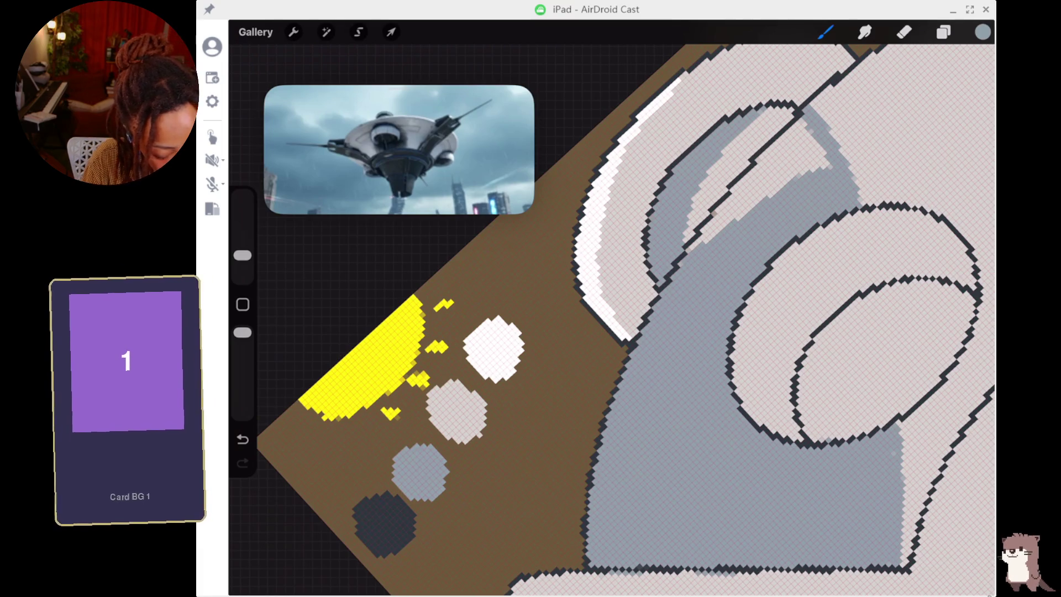
Cover the top of the light wedge between the arches with grey, filling leftover patches.
mouse_move(822, 139)
left_mouse_down()
mouse_move(819, 169)
mouse_move(793, 133)
mouse_move(756, 180)
left_mouse_up()
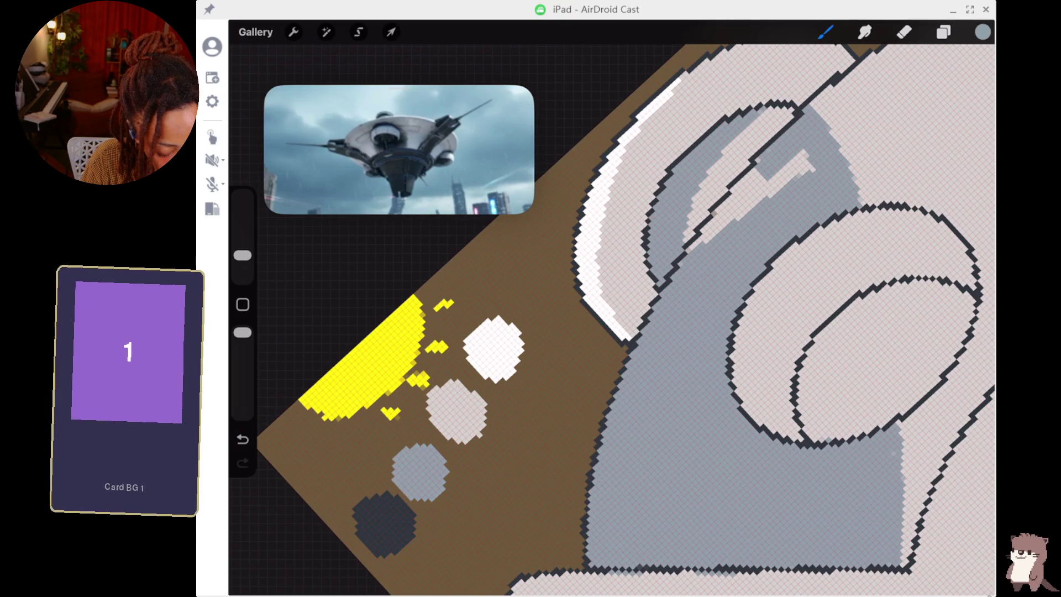
left_click_drag(814, 153, 795, 170)
mouse_move(810, 149)
left_mouse_down()
mouse_move(738, 220)
mouse_move(698, 242)
mouse_move(724, 213)
mouse_move(713, 235)
left_mouse_up()
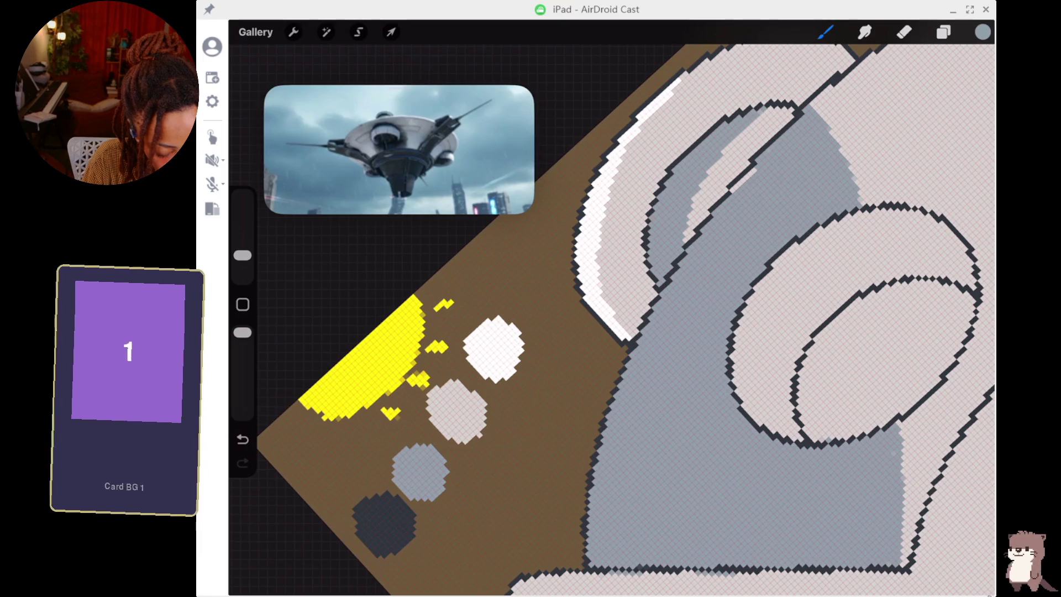
left_click_drag(746, 174, 736, 188)
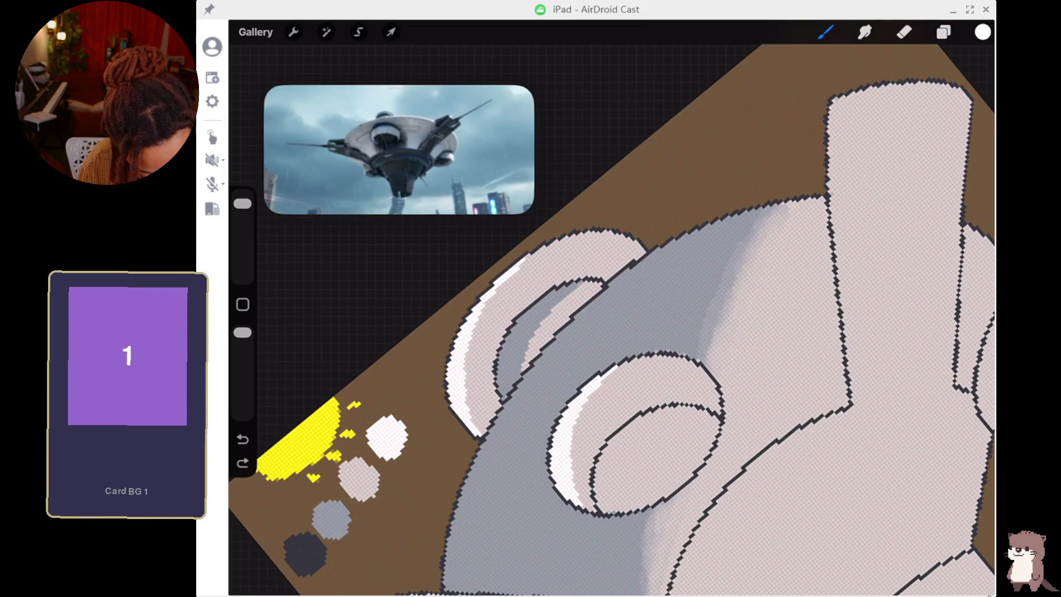
Bring up the Layers panel to see the layer list.
left_click(944, 31)
Make the upper Layer 4 active, pick the pixel brush and sample the canvas grey.
left_click(881, 185)
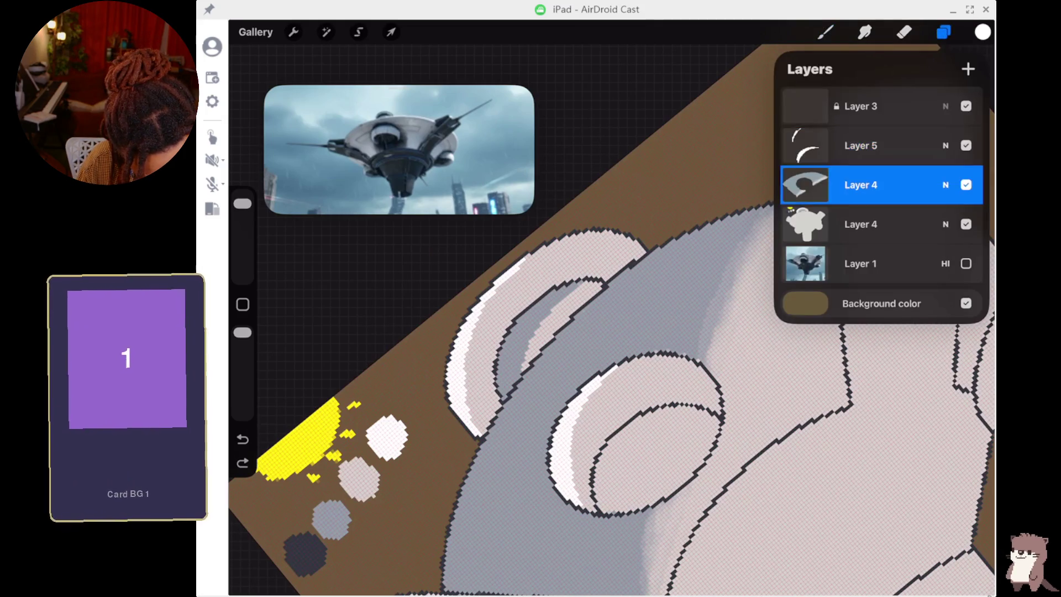
left_click(825, 31)
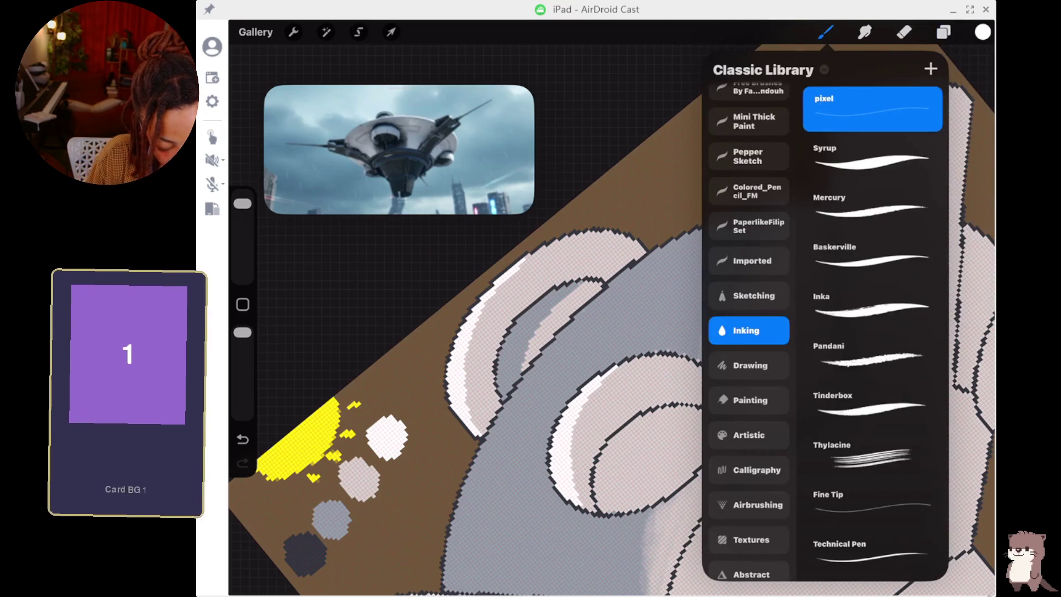
left_click(658, 305)
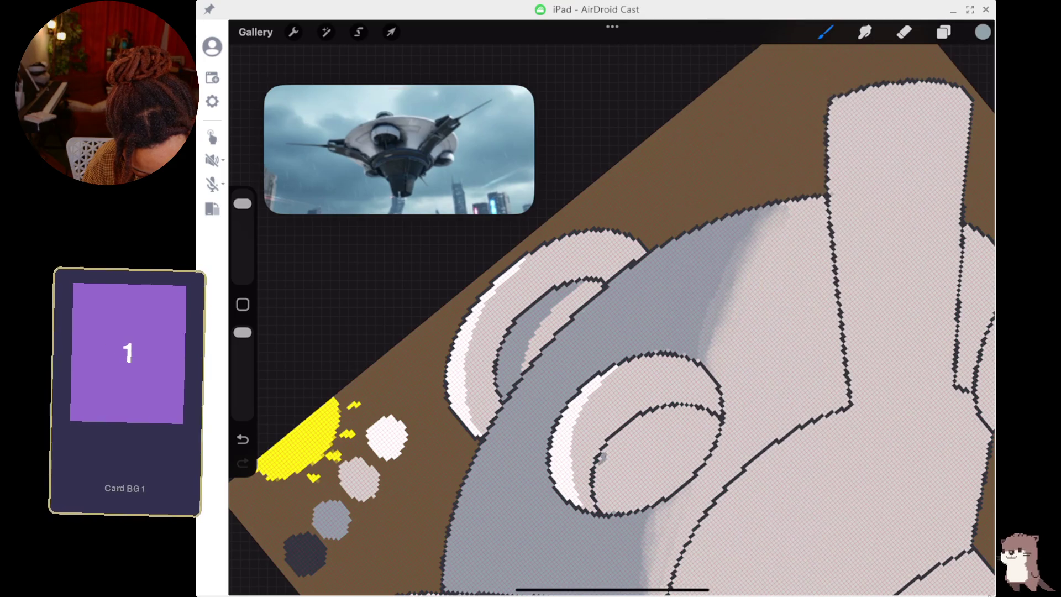
Shade inside the lower ring recess in grey, covering every leftover white pixel.
mouse_move(598, 465)
left_mouse_down()
mouse_move(603, 511)
mouse_move(604, 480)
mouse_move(627, 456)
mouse_move(616, 443)
mouse_move(652, 417)
mouse_move(614, 437)
left_mouse_up()
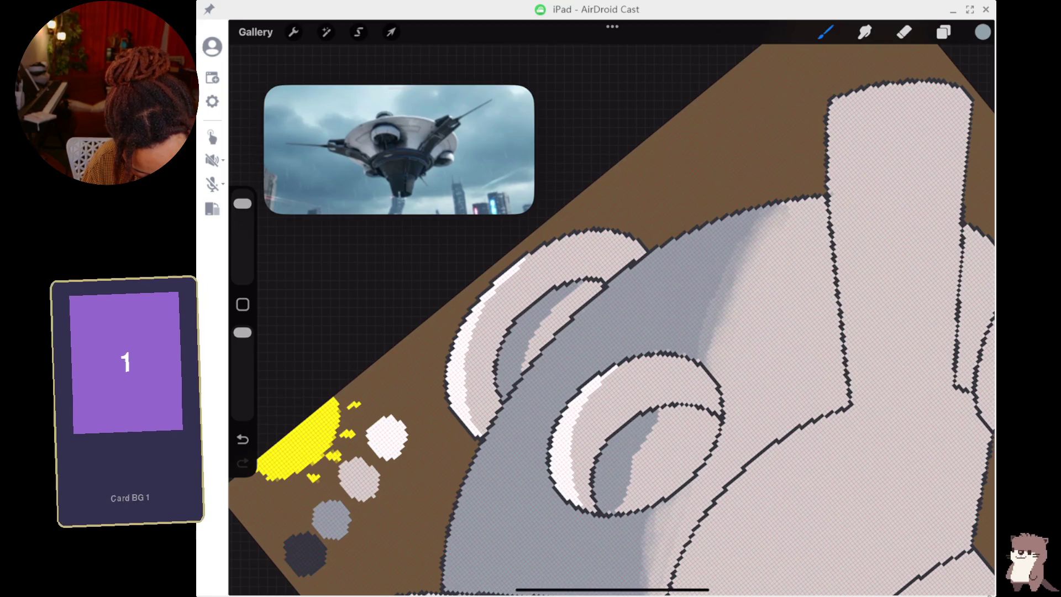
left_click_drag(651, 432, 630, 492)
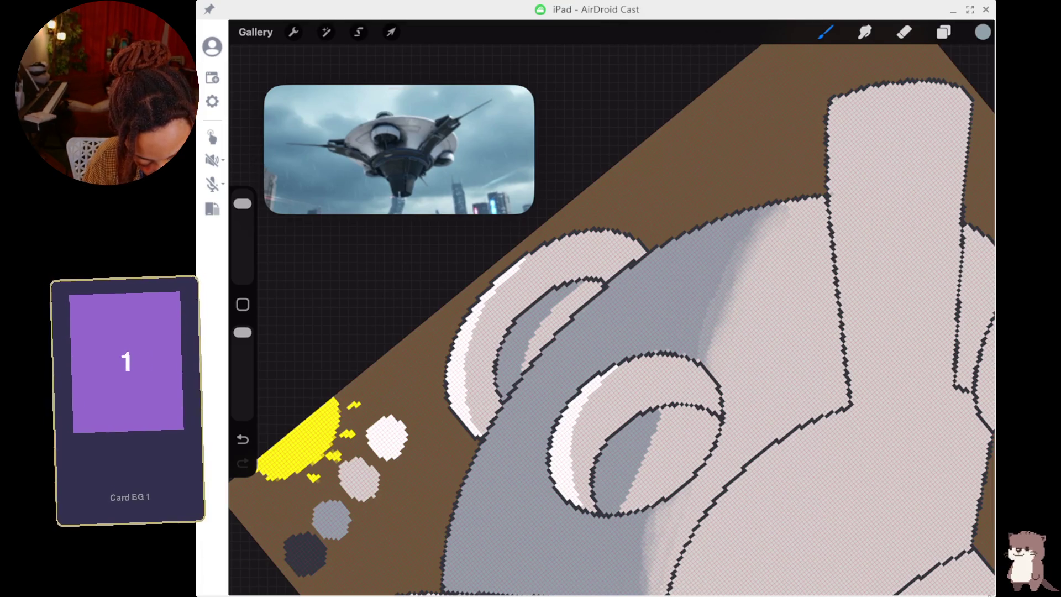
key("ctrl+z")
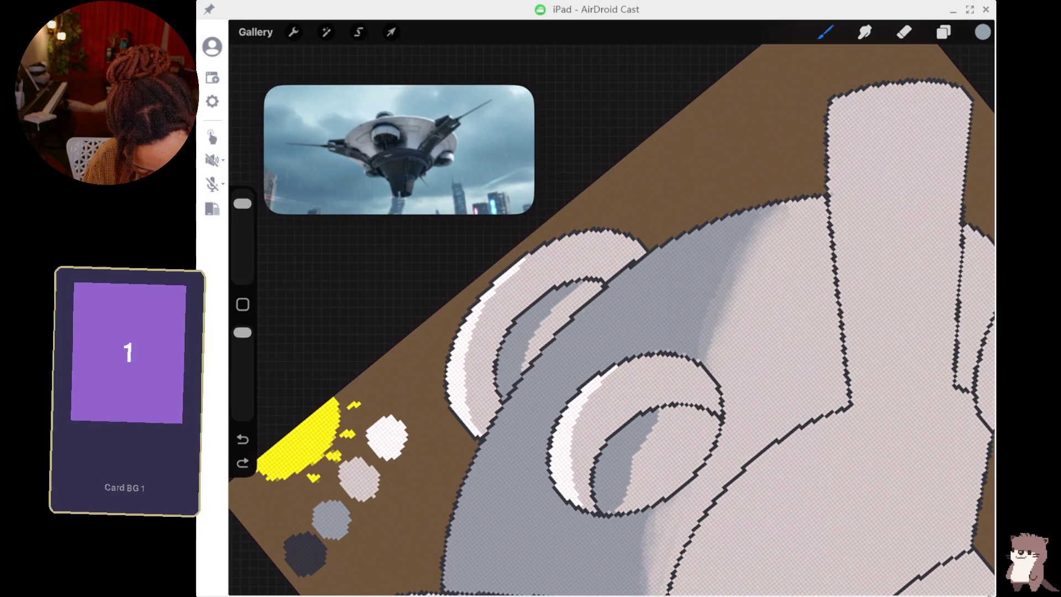
key("ctrl+shift+z")
mouse_move(630, 511)
left_mouse_down()
mouse_move(647, 441)
mouse_move(678, 407)
left_mouse_up()
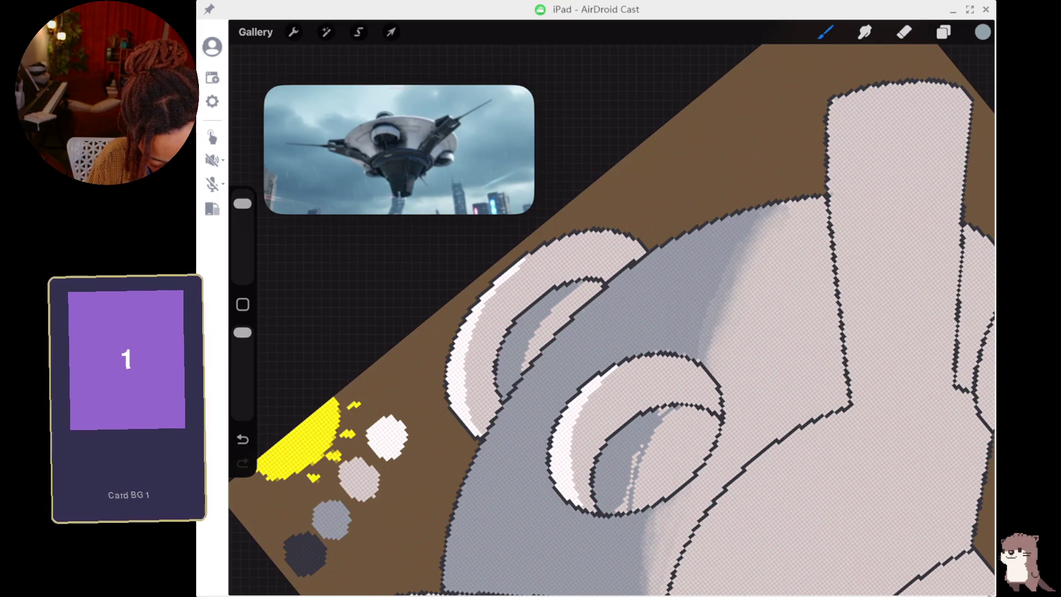
left_click_drag(626, 503, 620, 512)
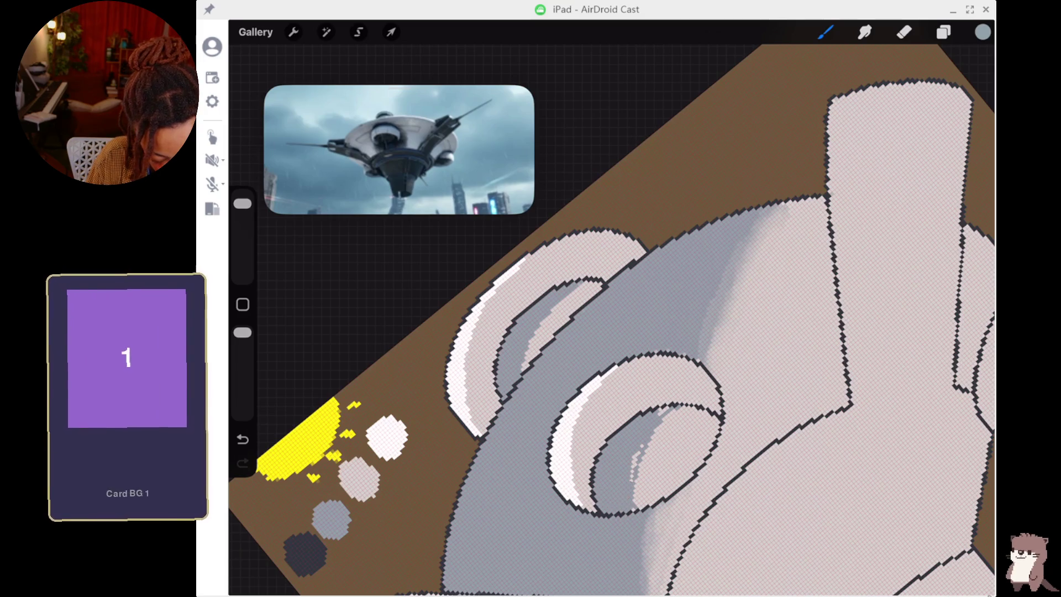
left_click_drag(632, 478, 636, 457)
left_click(638, 454)
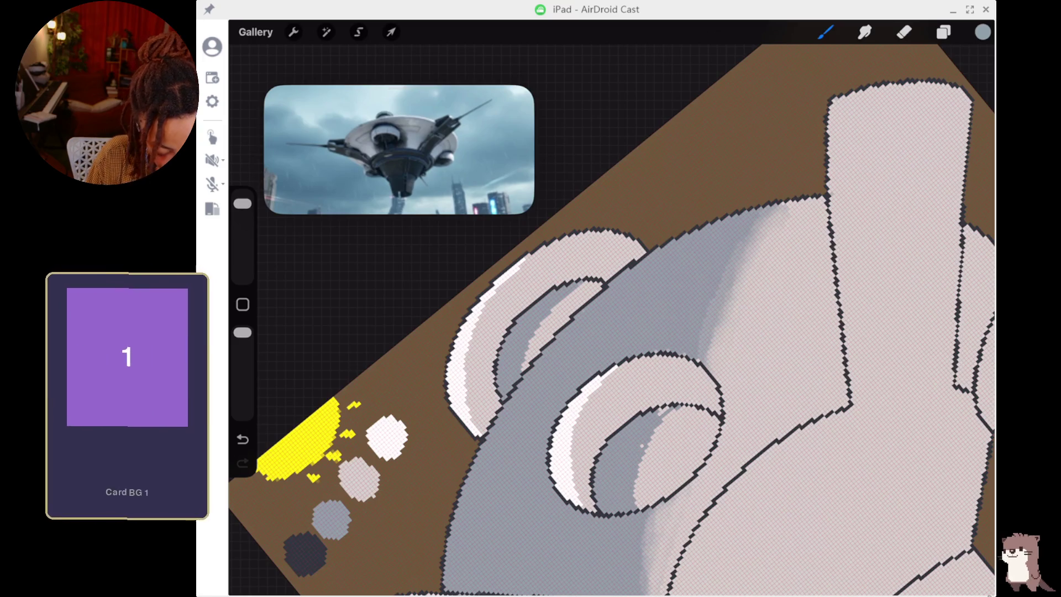
left_click(664, 410)
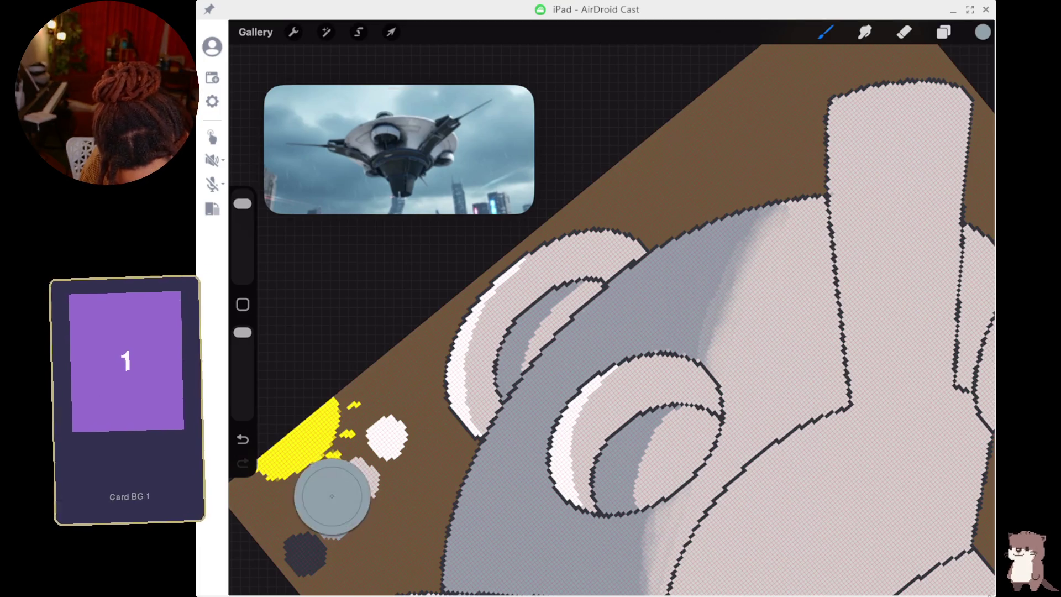
Darken the grey paint colour and test it with a small swatch.
left_click(982, 32)
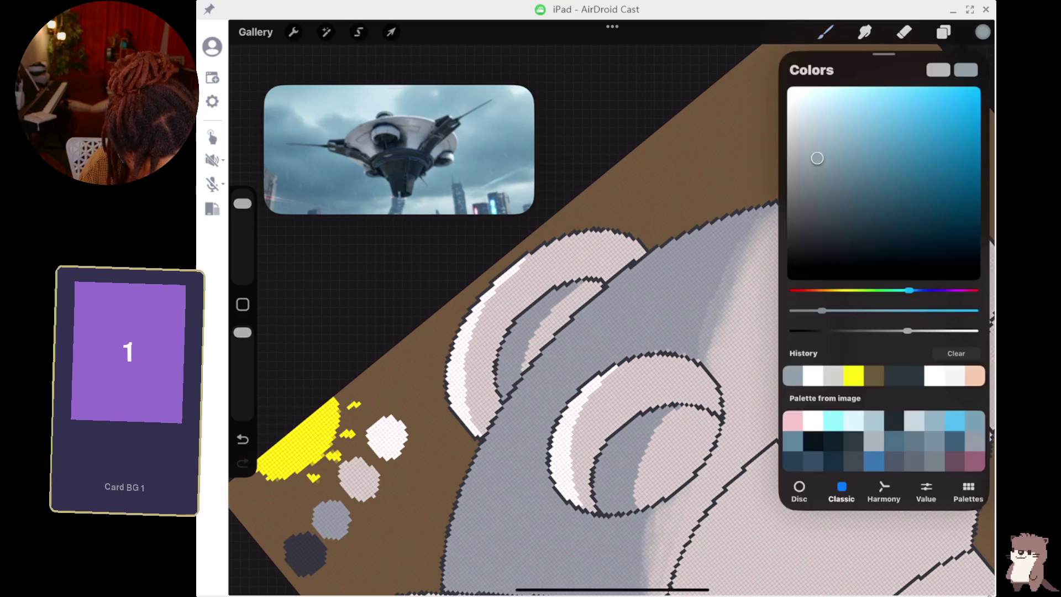
left_click_drag(908, 330, 865, 331)
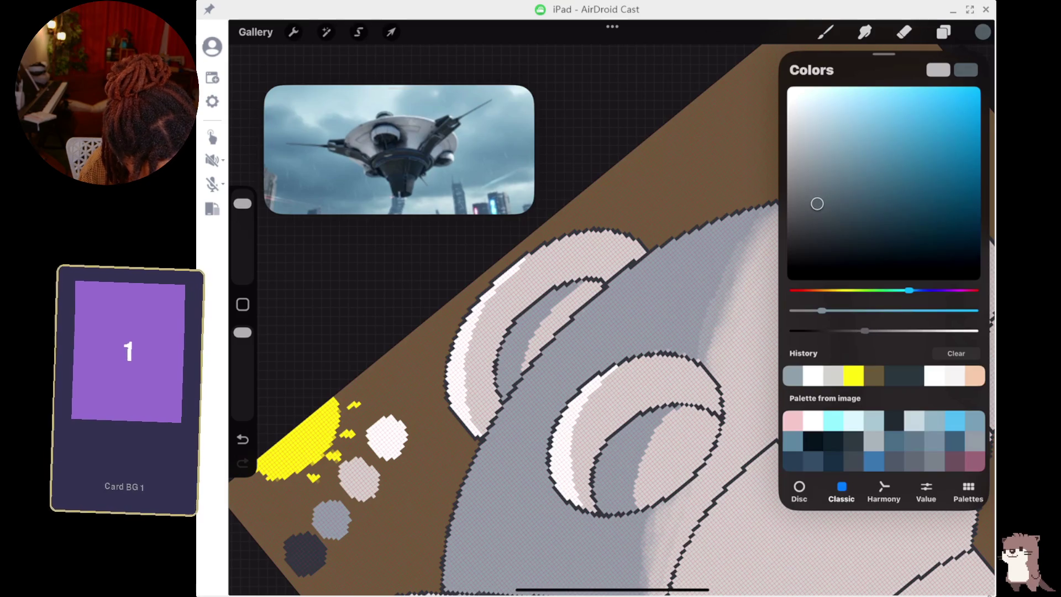
left_click(826, 31)
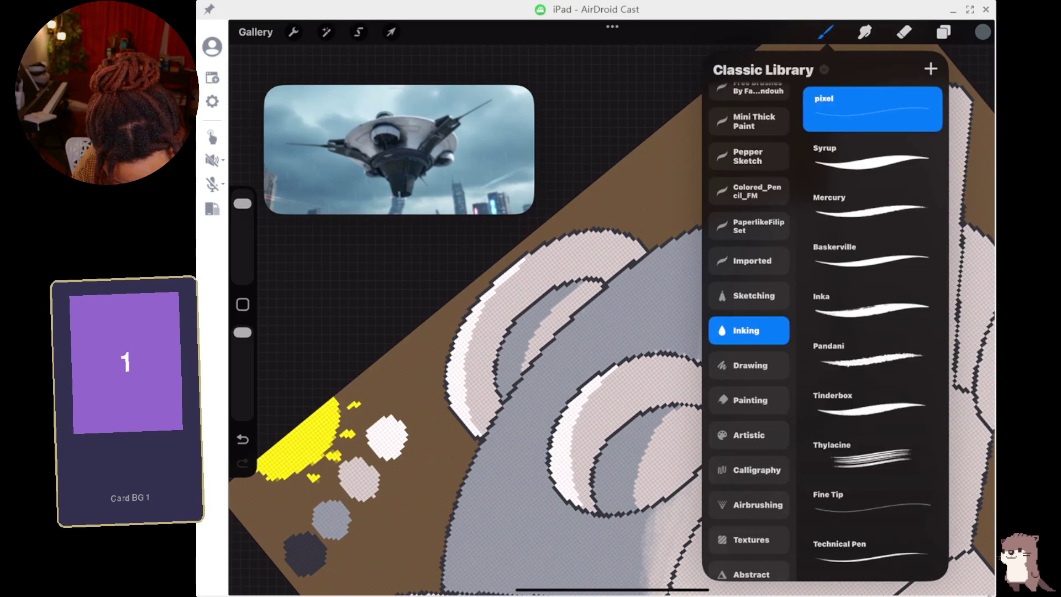
left_click(364, 550)
left_click_drag(367, 548, 376, 548)
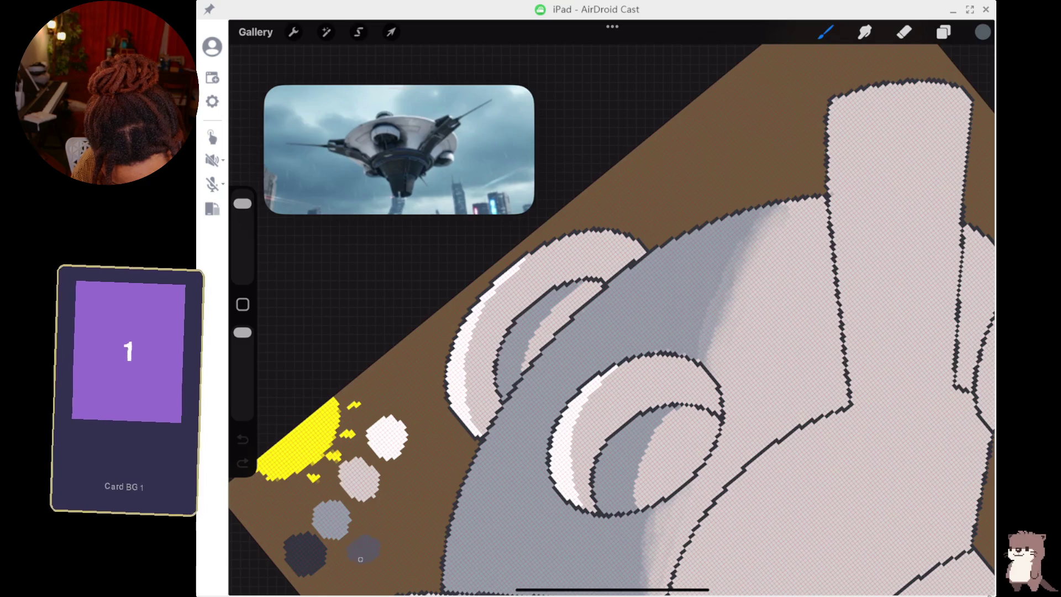
left_click(365, 556)
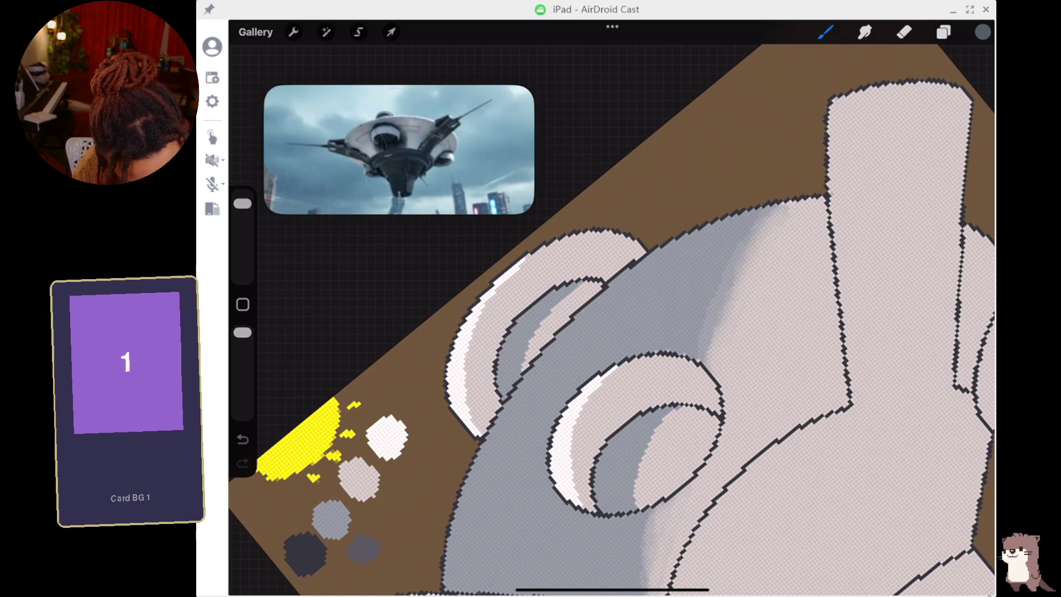
left_click(825, 32)
left_click(826, 32)
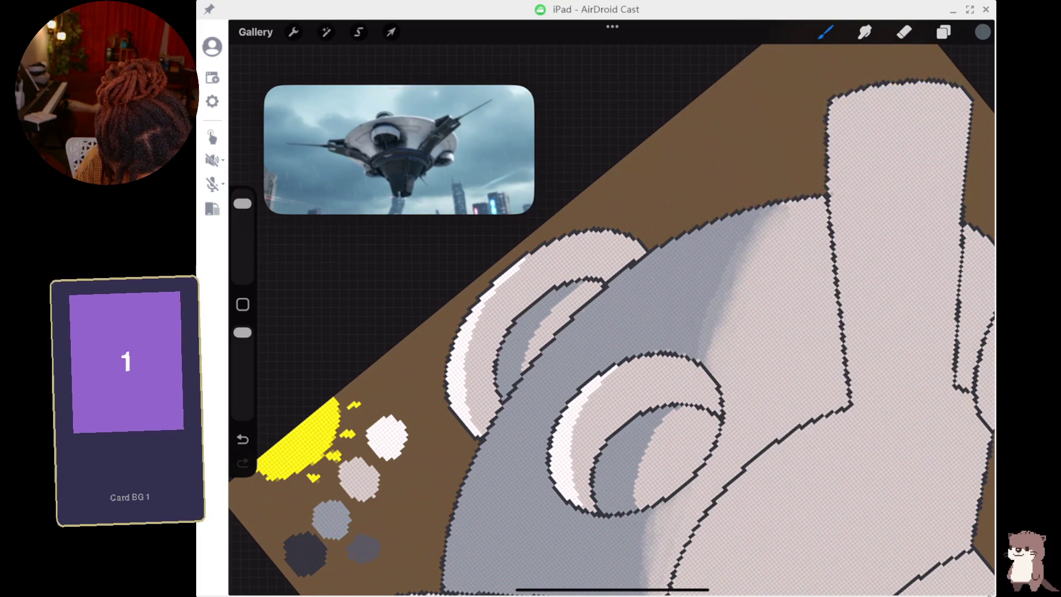
Paint a darker grey shadow crescent along the lower ring's inner left edge.
mouse_move(602, 511)
left_mouse_down()
mouse_move(600, 462)
mouse_move(619, 431)
mouse_move(601, 465)
left_mouse_up()
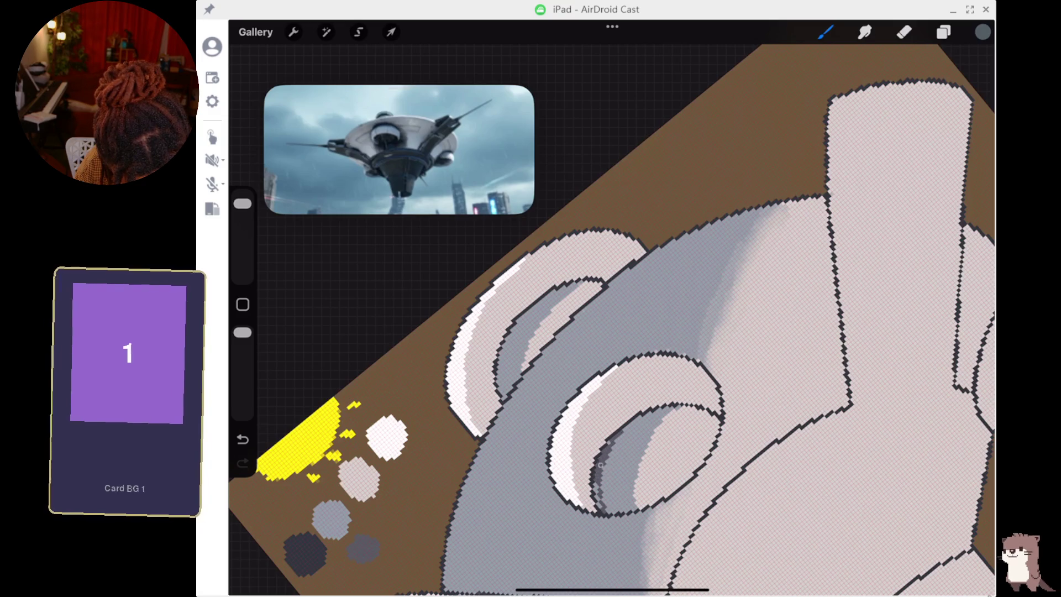
mouse_move(602, 511)
left_mouse_down()
mouse_move(608, 443)
mouse_move(636, 421)
left_mouse_up()
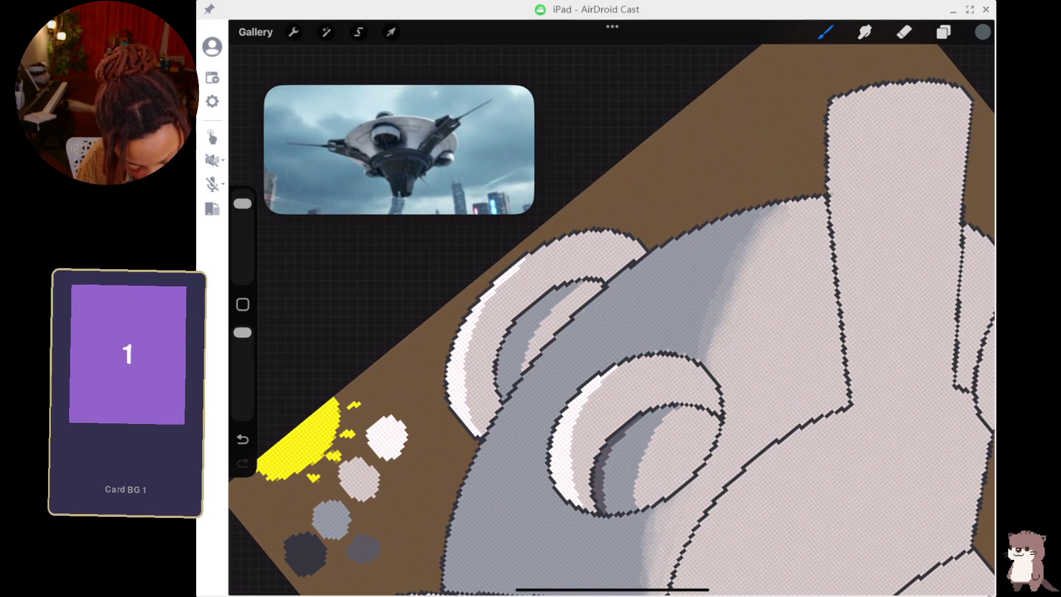
mouse_move(626, 429)
left_mouse_down()
mouse_move(603, 490)
mouse_move(615, 514)
mouse_move(607, 508)
left_mouse_up()
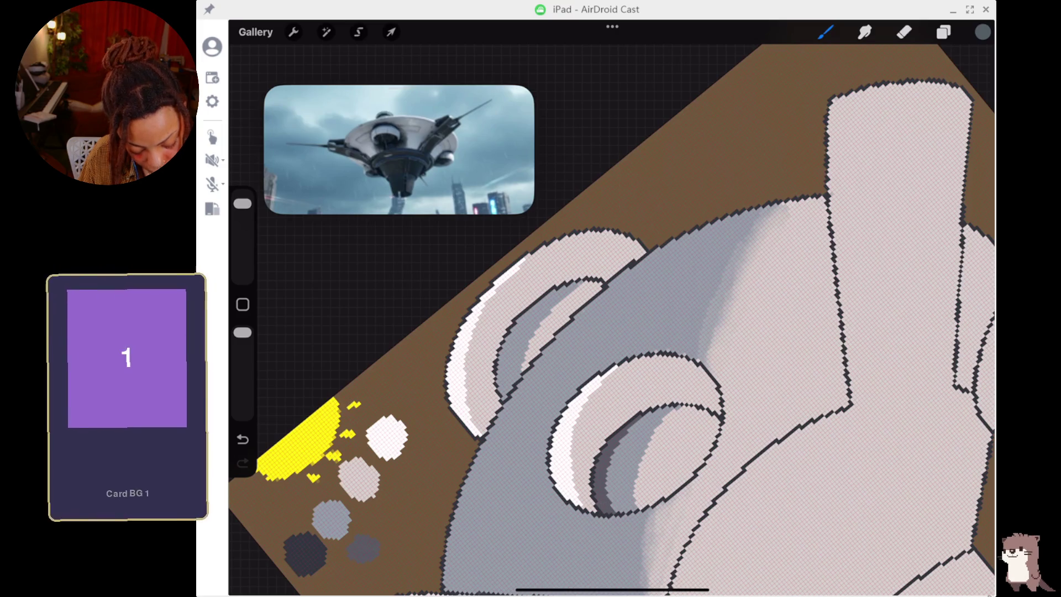
left_click_drag(861, 221, 834, 321)
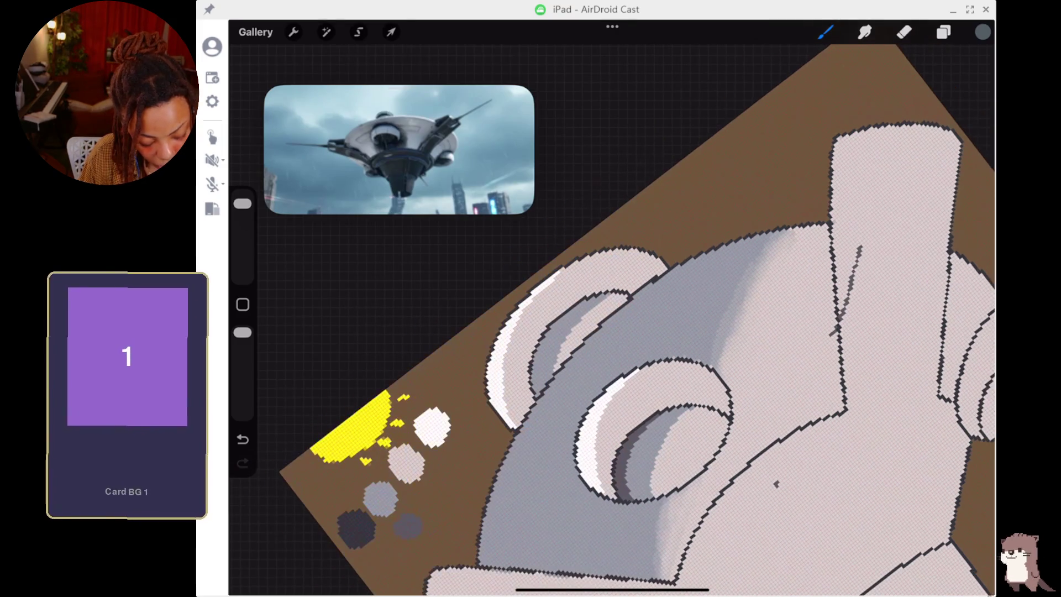
Undo the stray dark stroke on the arm and zoom in close on the upper ring.
key("ctrl+z")
scroll(612, 320, "down", 5)
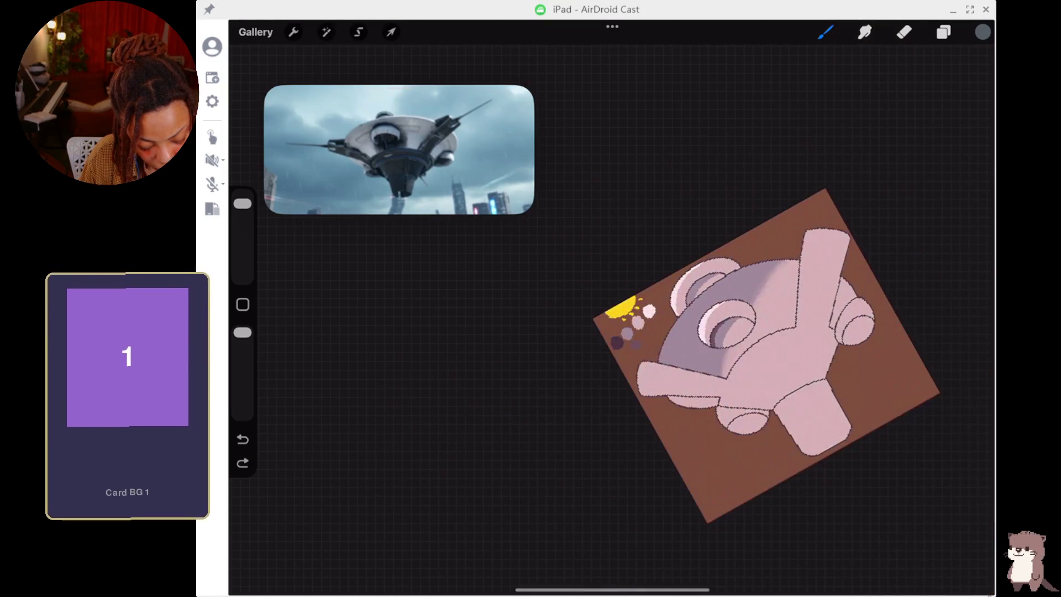
scroll(719, 354, "up", 5)
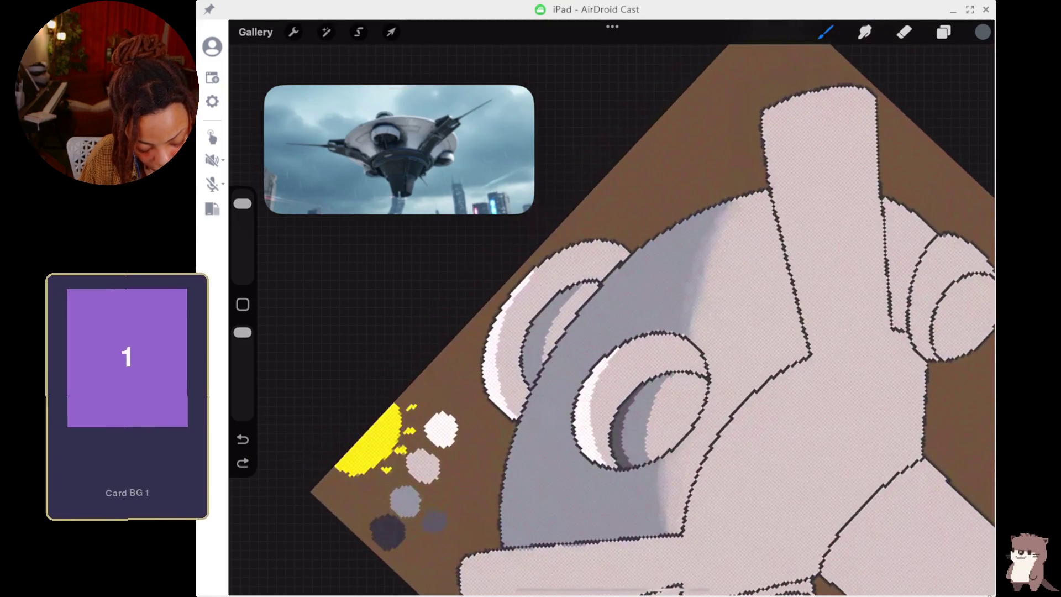
scroll(611, 320, "up", 3)
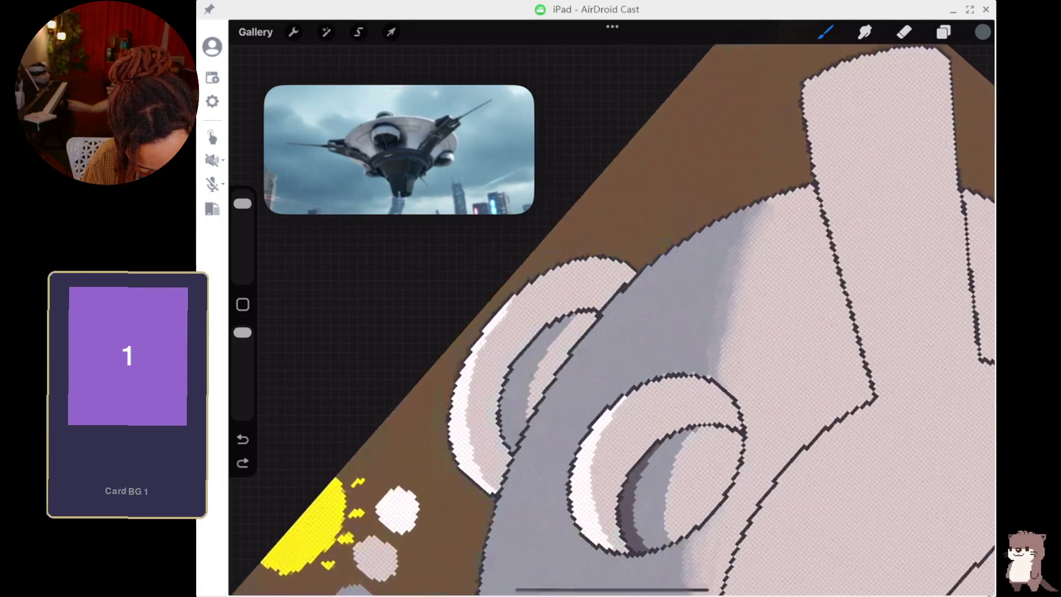
scroll(612, 320, "left", 2)
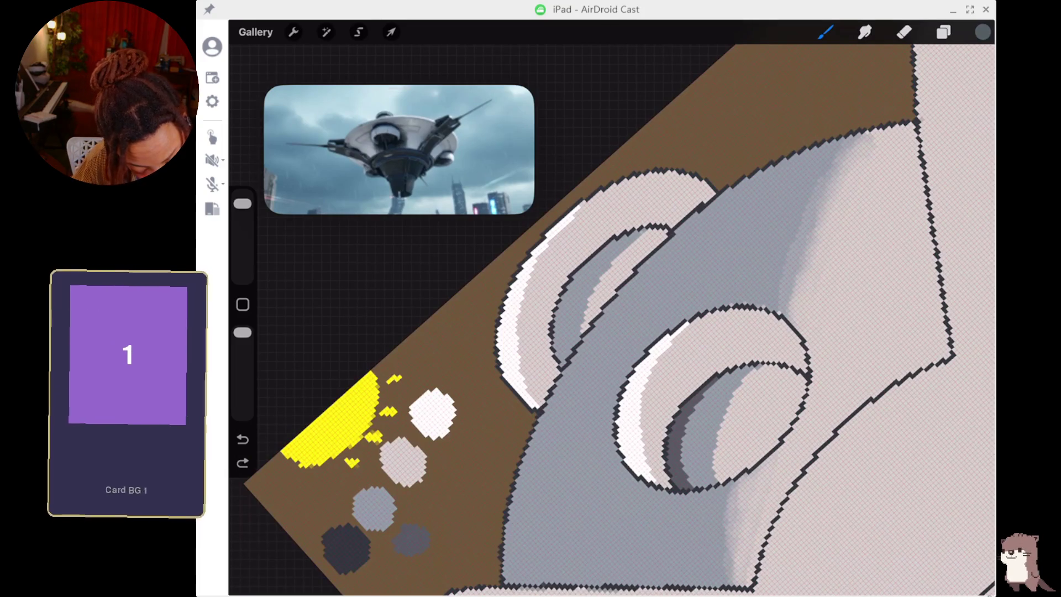
scroll(612, 320, "up", 5)
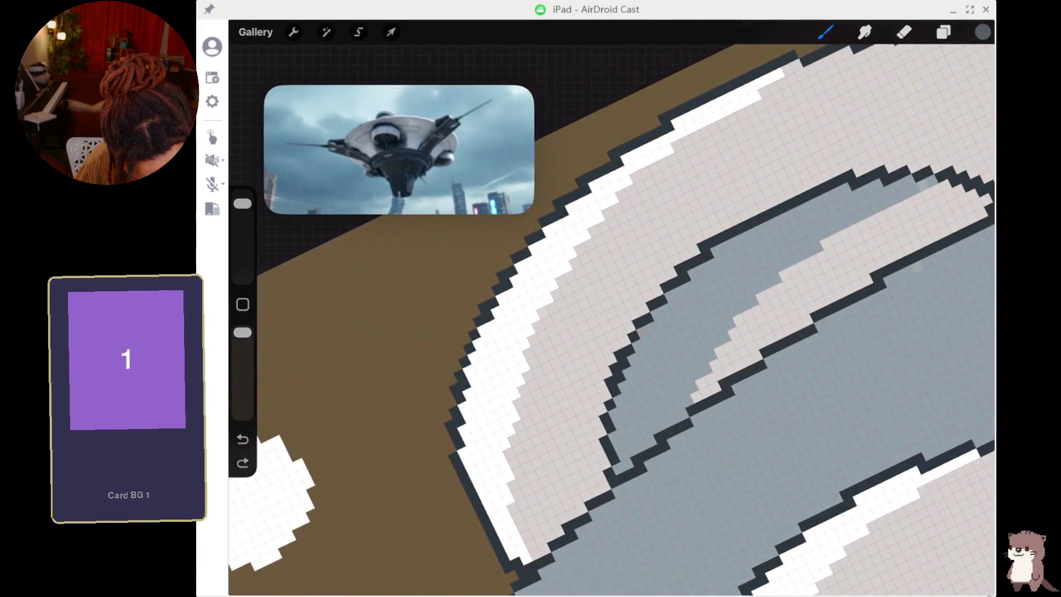
Shade along the upper ring recess's inner outline in darker grey, then zoom to review.
mouse_move(614, 440)
left_mouse_down()
mouse_move(622, 376)
mouse_move(652, 318)
mouse_move(727, 243)
mouse_move(782, 216)
mouse_move(709, 258)
left_mouse_up()
mouse_move(612, 433)
left_mouse_down()
mouse_move(619, 467)
mouse_move(618, 455)
left_mouse_up()
scroll(612, 315, "down", 5)
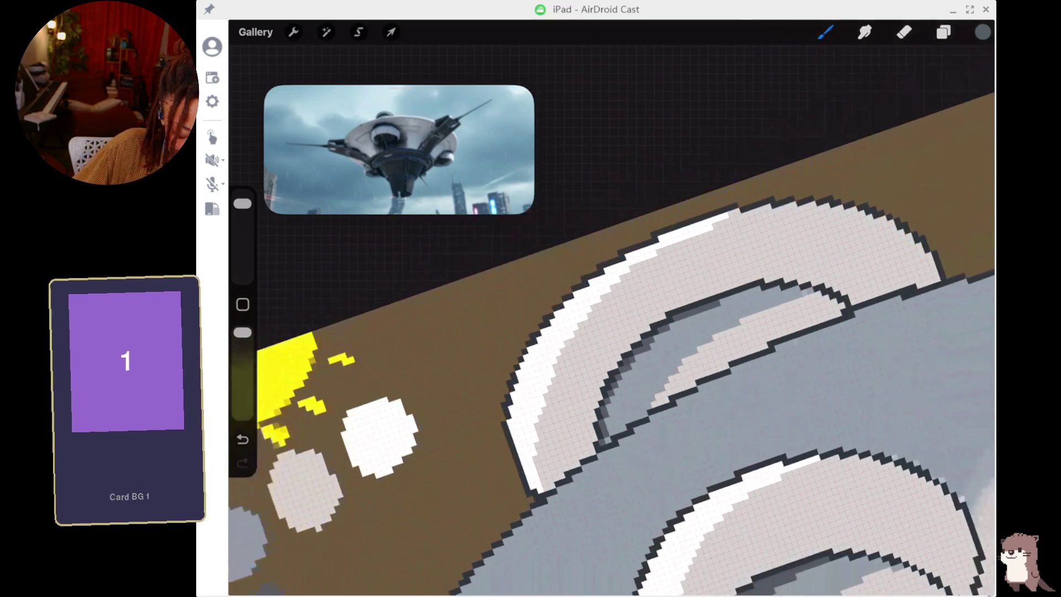
scroll(612, 363, "down", 3)
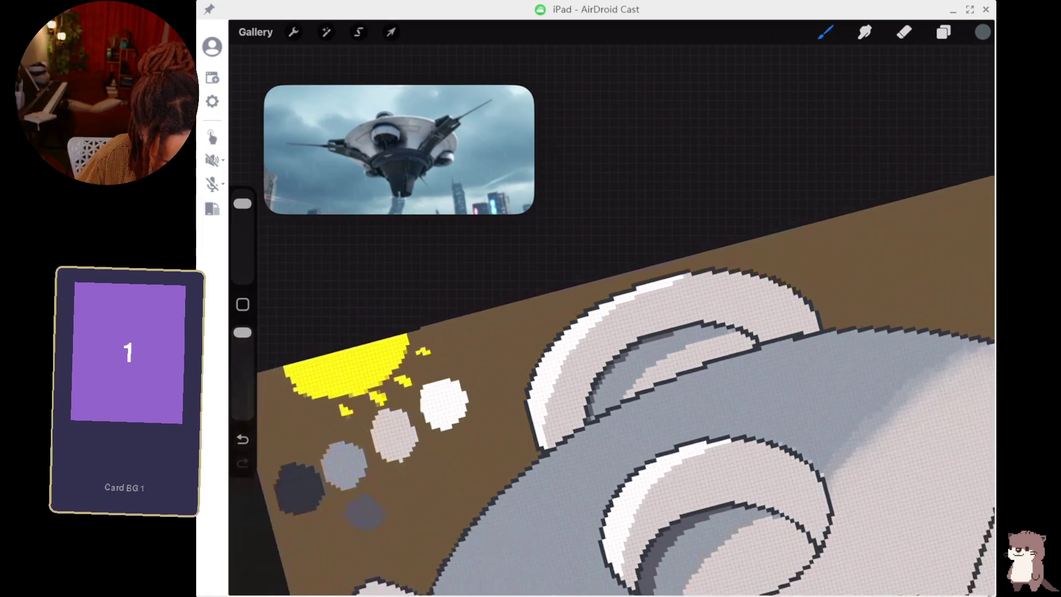
scroll(612, 320, "up", 5)
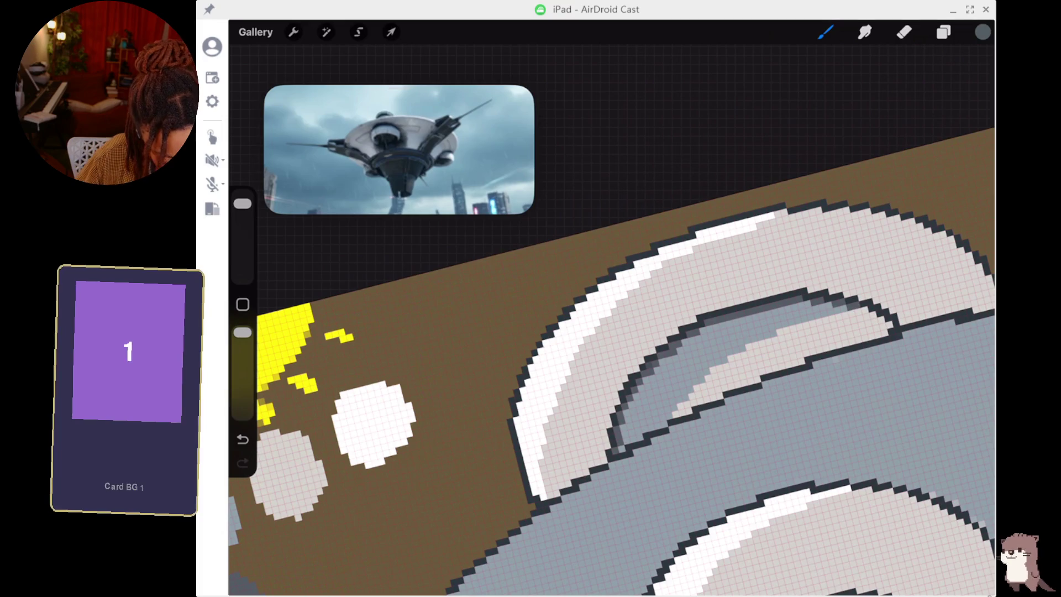
scroll(611, 380, "down", 5)
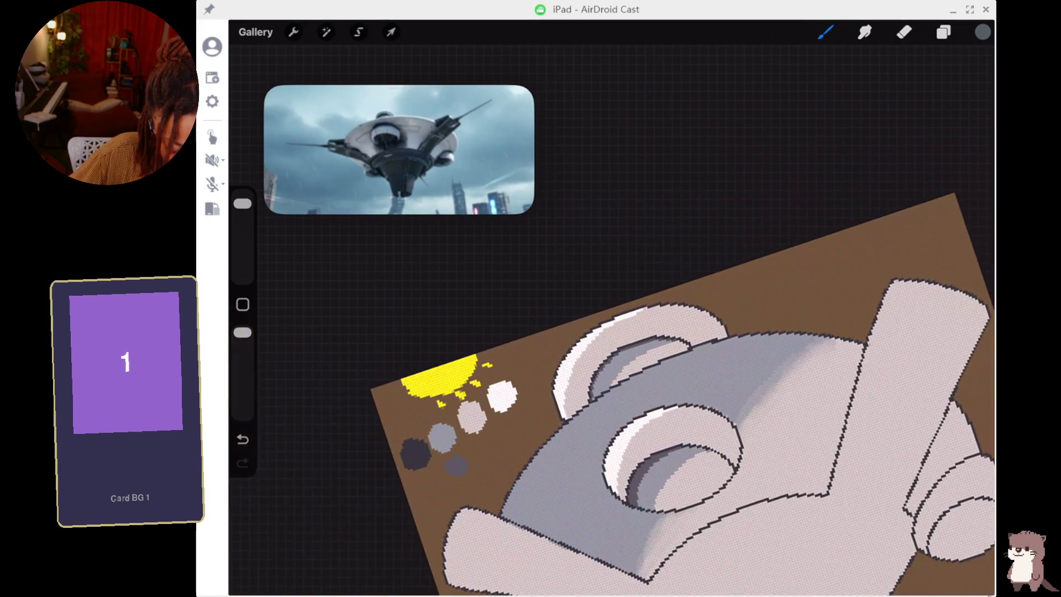
scroll(608, 442, "up", 5)
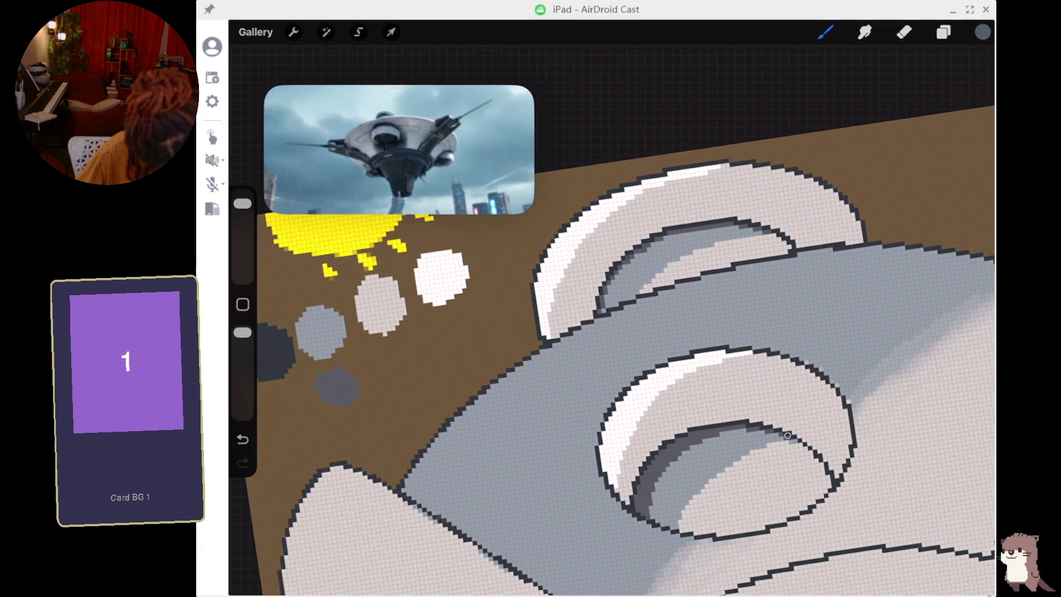
key("e")
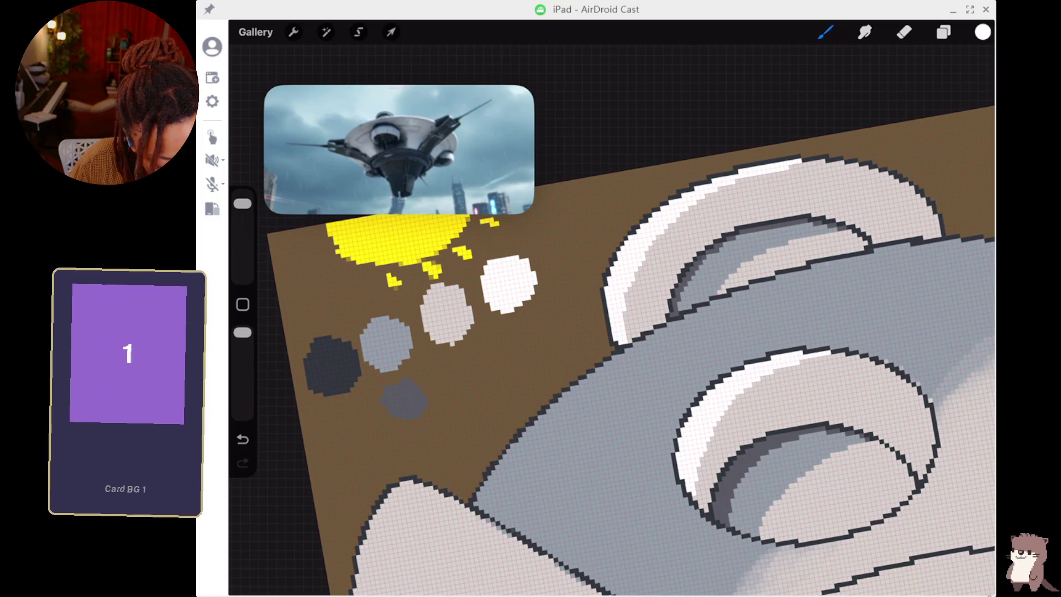
Select the eraser and reduce its size.
key("e")
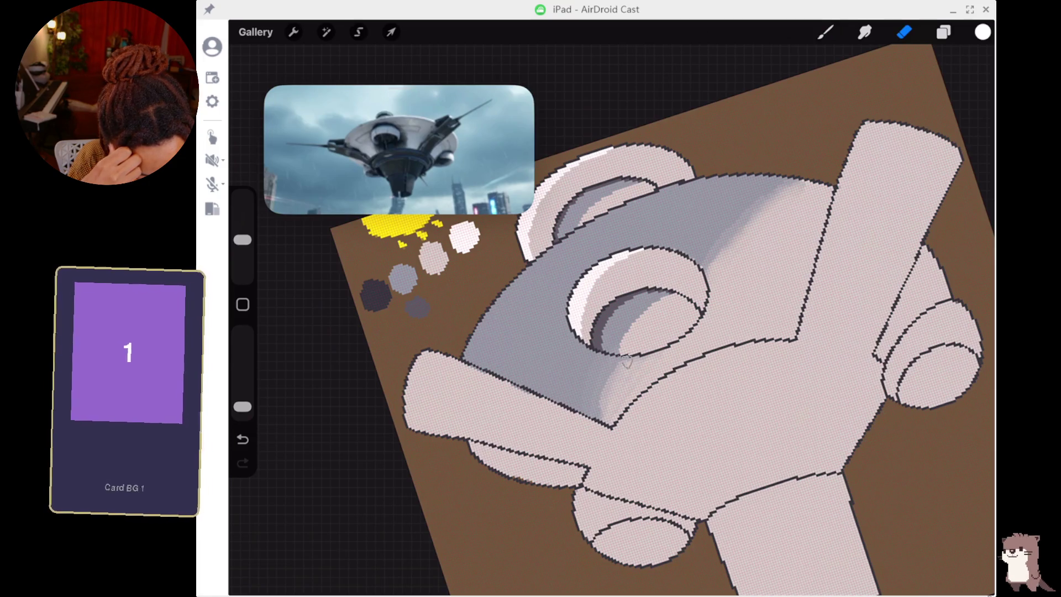
left_click_drag(242, 240, 242, 257)
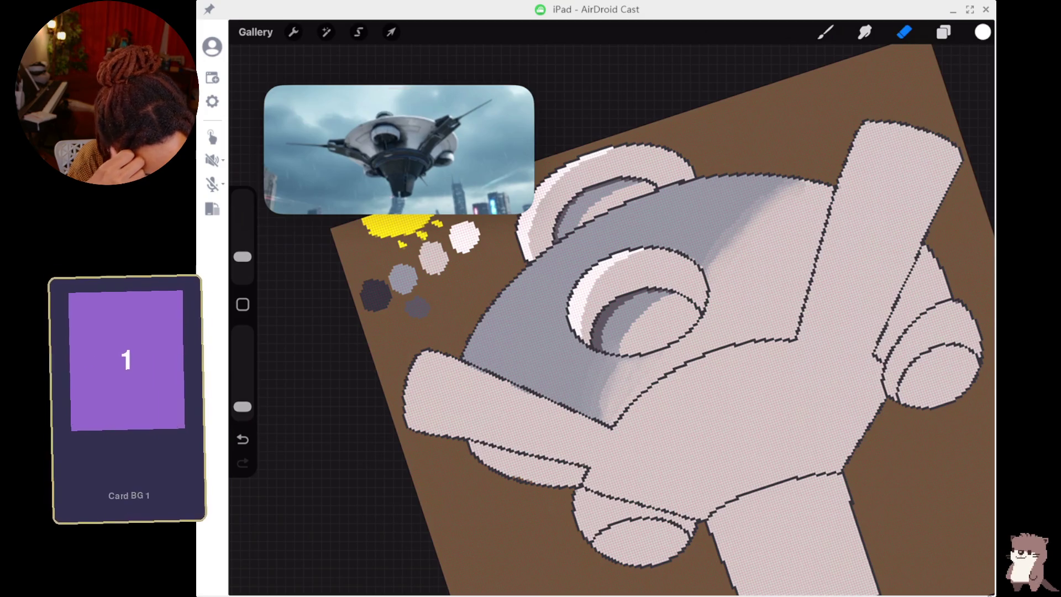
left_click(944, 32)
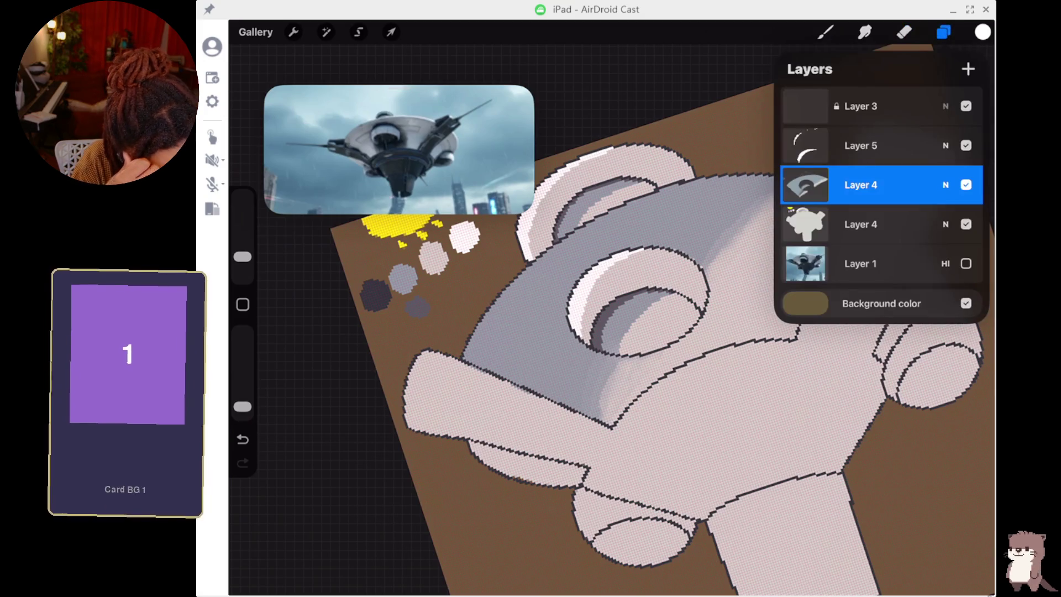
left_click(904, 32)
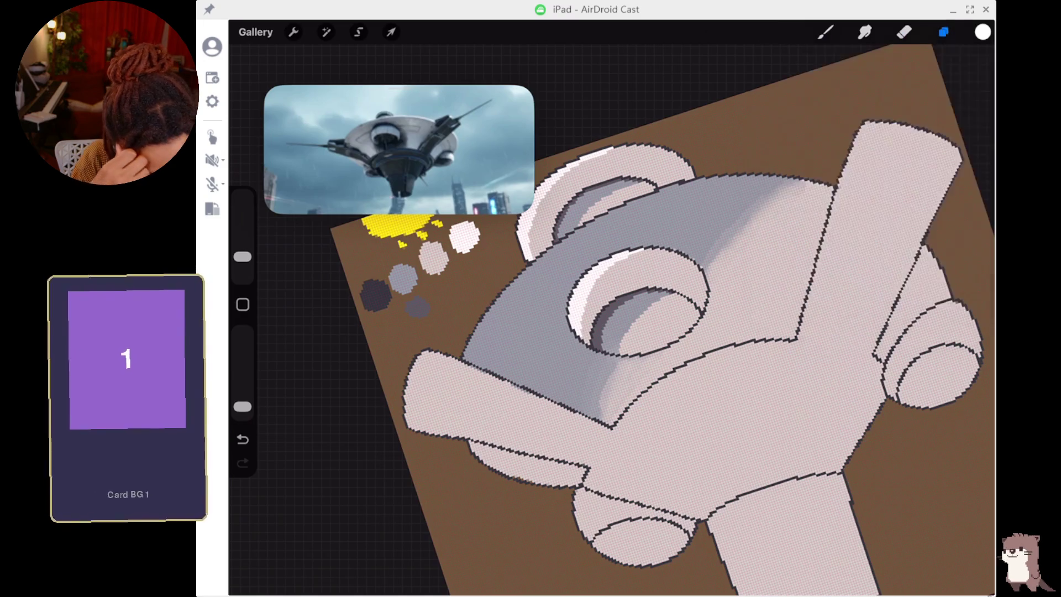
scroll(607, 315, "up", 10)
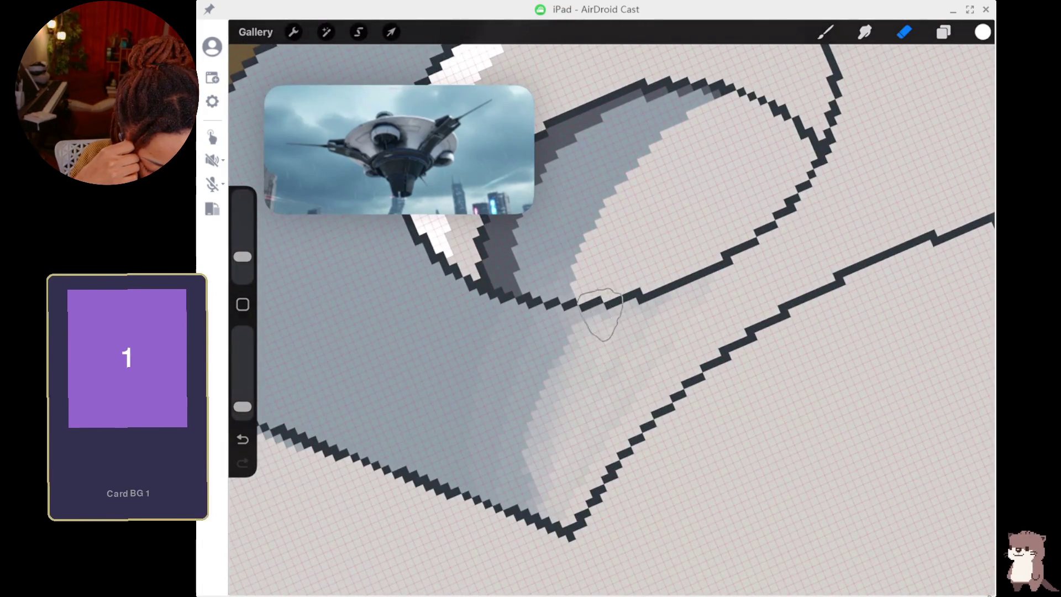
Set eraser opacity to about 21% and lightly erase the grey shading below the recess.
left_click_drag(242, 407, 242, 392)
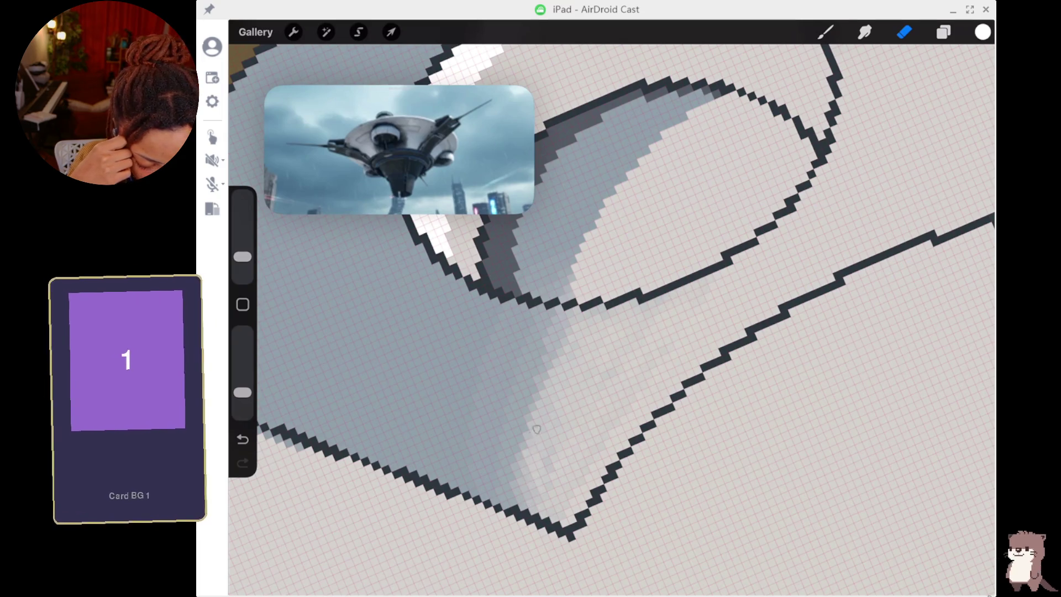
mouse_move(533, 387)
left_mouse_down()
mouse_move(503, 445)
mouse_move(517, 456)
mouse_move(516, 504)
left_mouse_up()
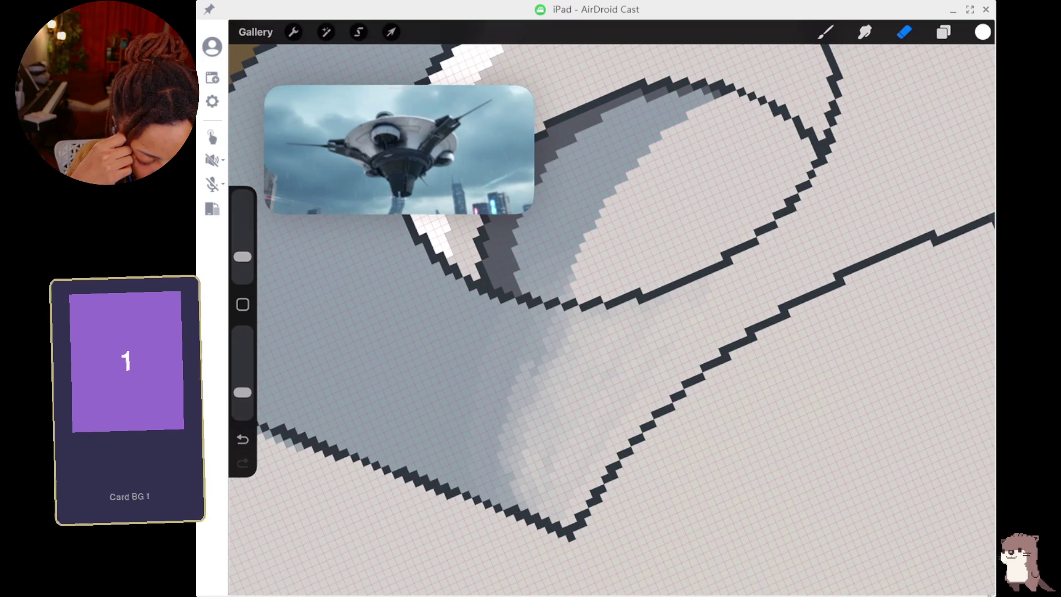
key("ctrl+z")
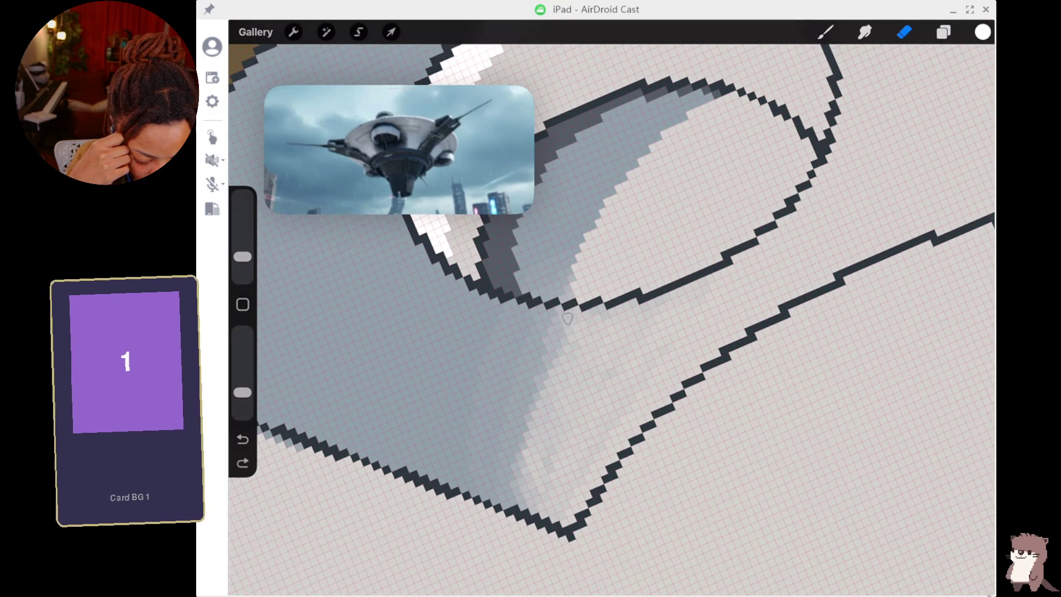
left_click(561, 354)
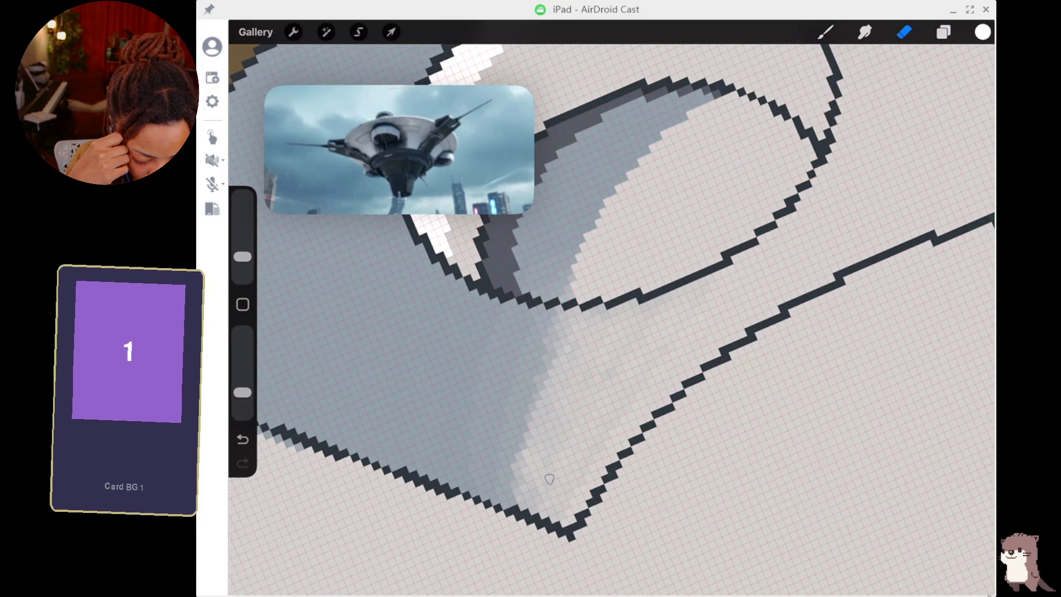
scroll(549, 467, "down", 2)
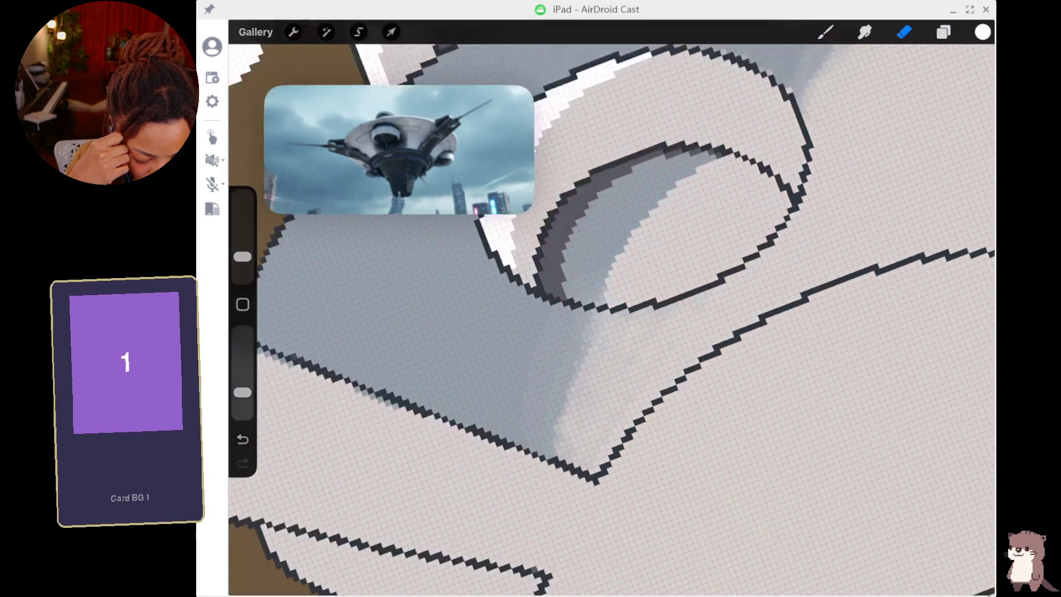
Lower the eraser opacity to 18% and zoom in on the ring recess.
scroll(611, 307, "down", 5)
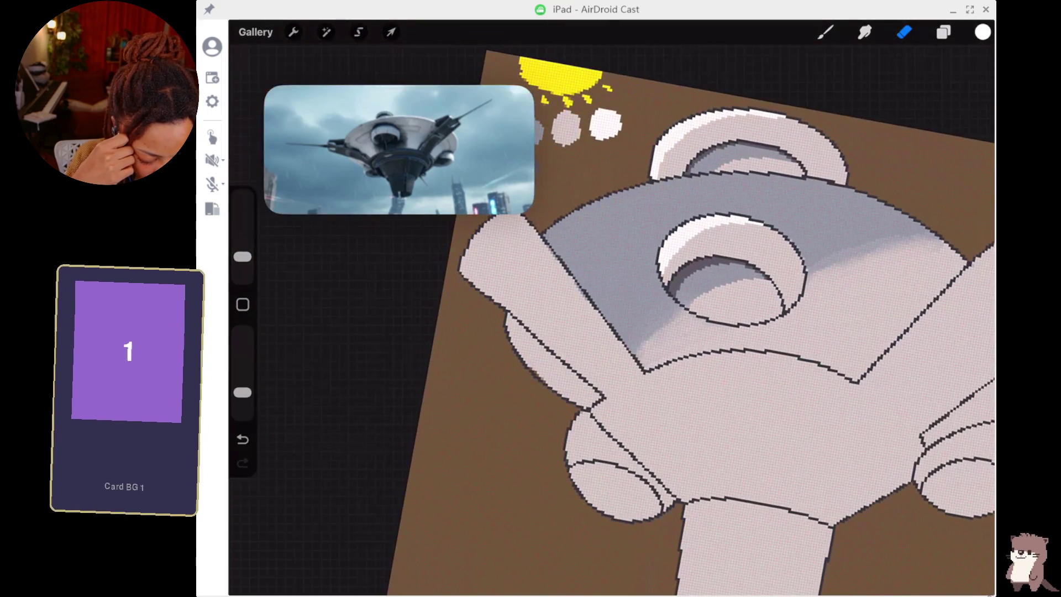
scroll(555, 395, "up", 5)
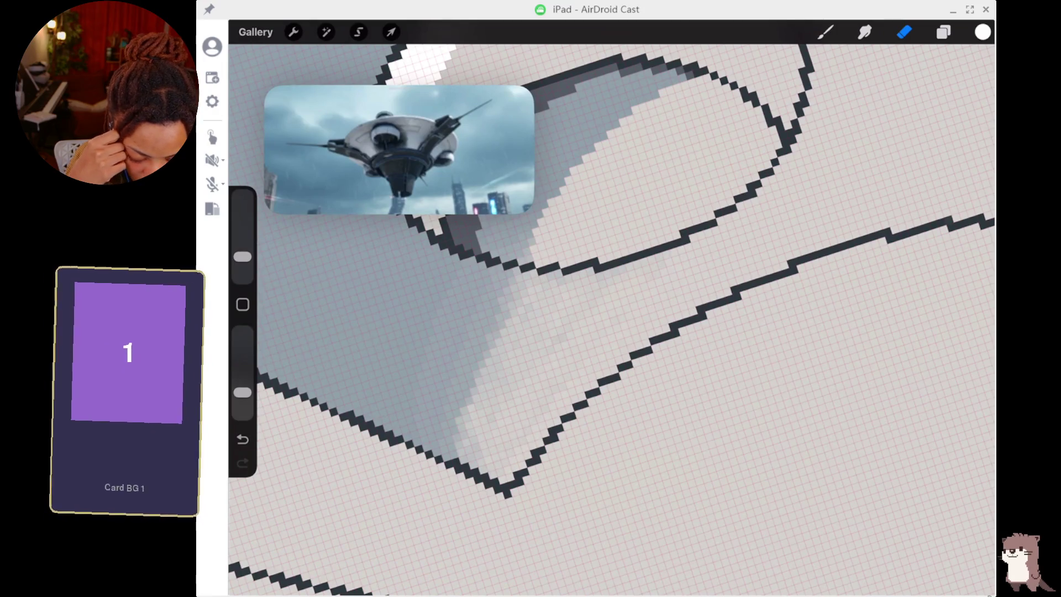
left_click_drag(242, 392, 242, 388)
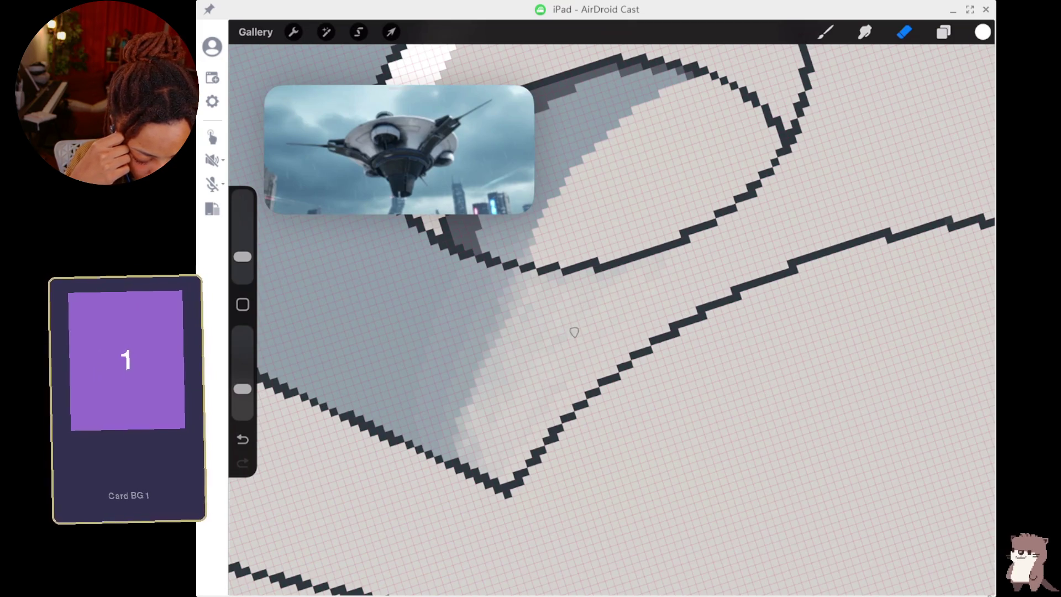
scroll(611, 309, "down", 5)
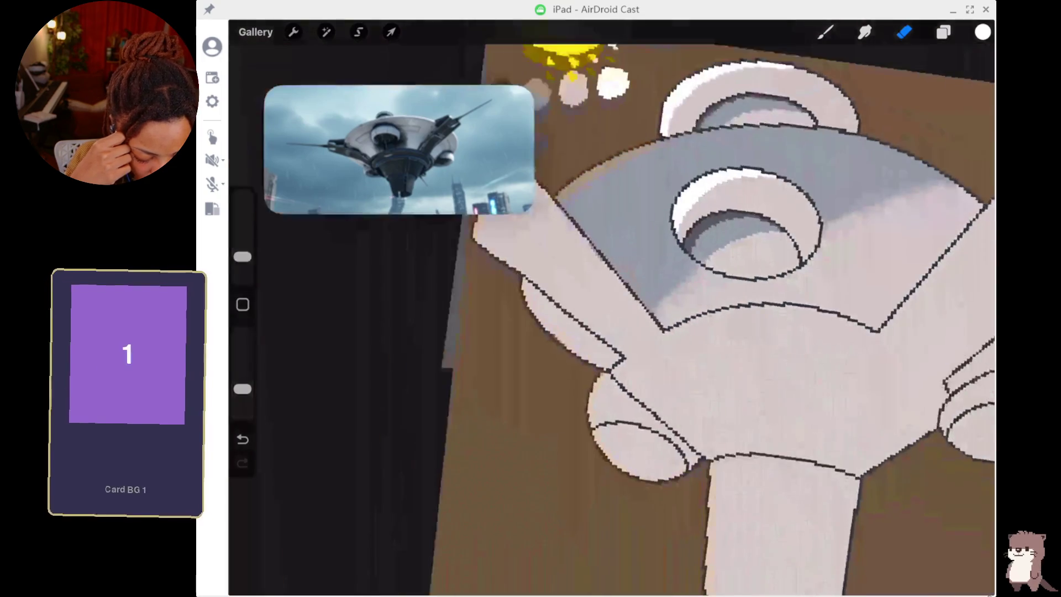
scroll(717, 320, "down", 5)
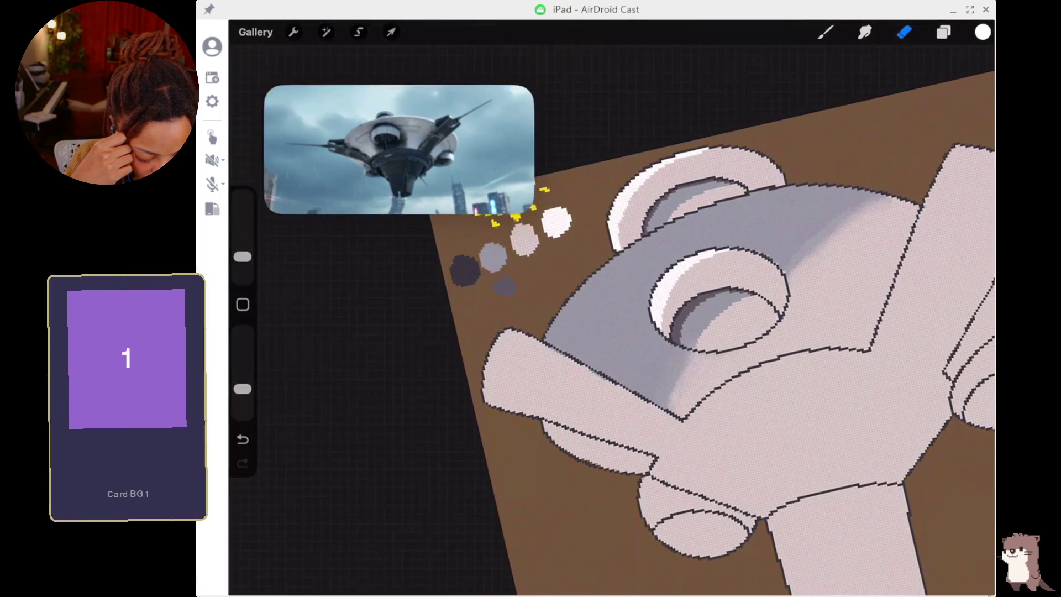
scroll(697, 359, "down", 3)
Return to the brush, paint a short stroke near the recess and undo it.
scroll(696, 359, "down", 1)
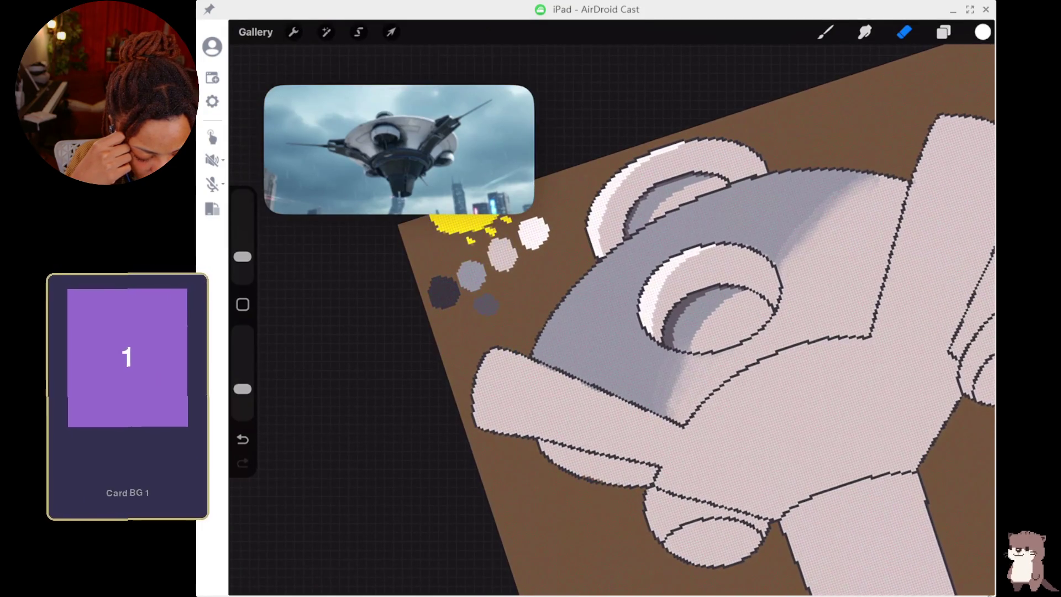
scroll(611, 310, "up", 5)
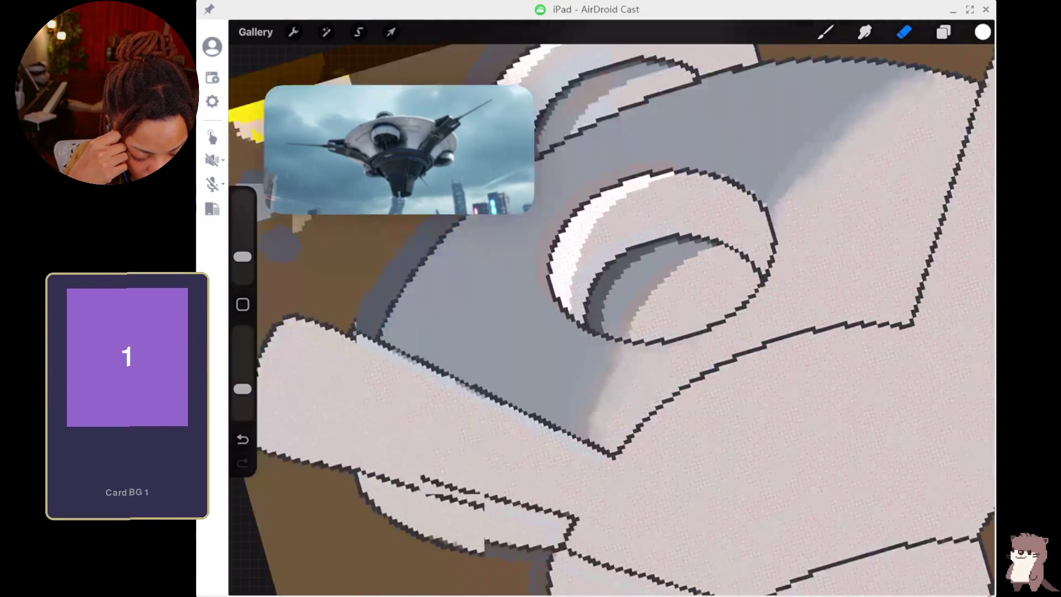
left_click(824, 32)
left_click_drag(547, 460, 543, 500)
key("ctrl+z")
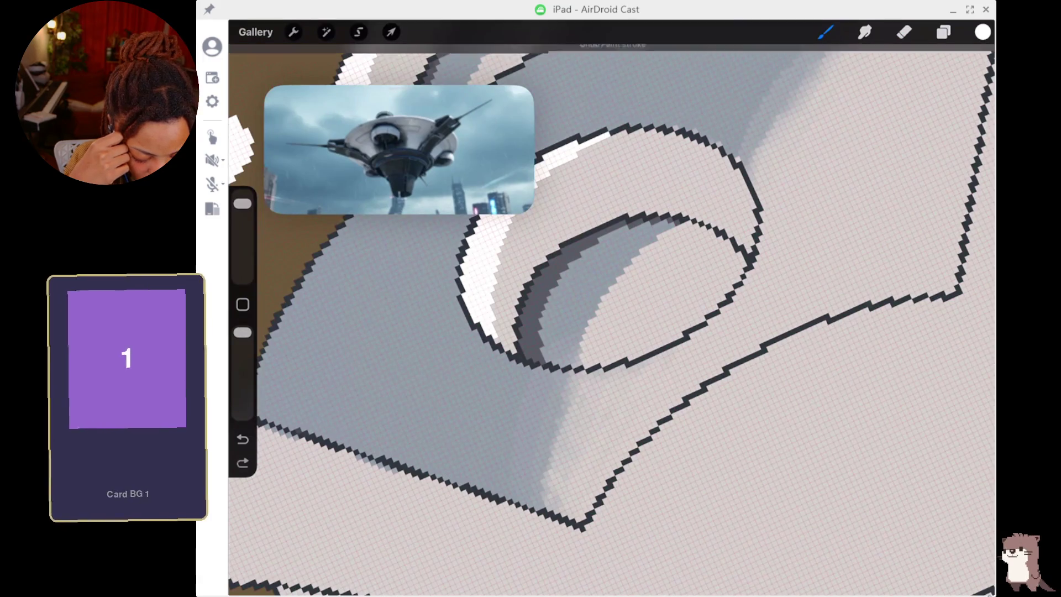
Sample the grey, set brush opacity to about 49%, and darken the shading along the recess.
left_click(575, 284)
left_click_drag(242, 332, 242, 399)
mouse_move(552, 453)
left_mouse_down()
mouse_move(546, 505)
mouse_move(555, 514)
left_mouse_up()
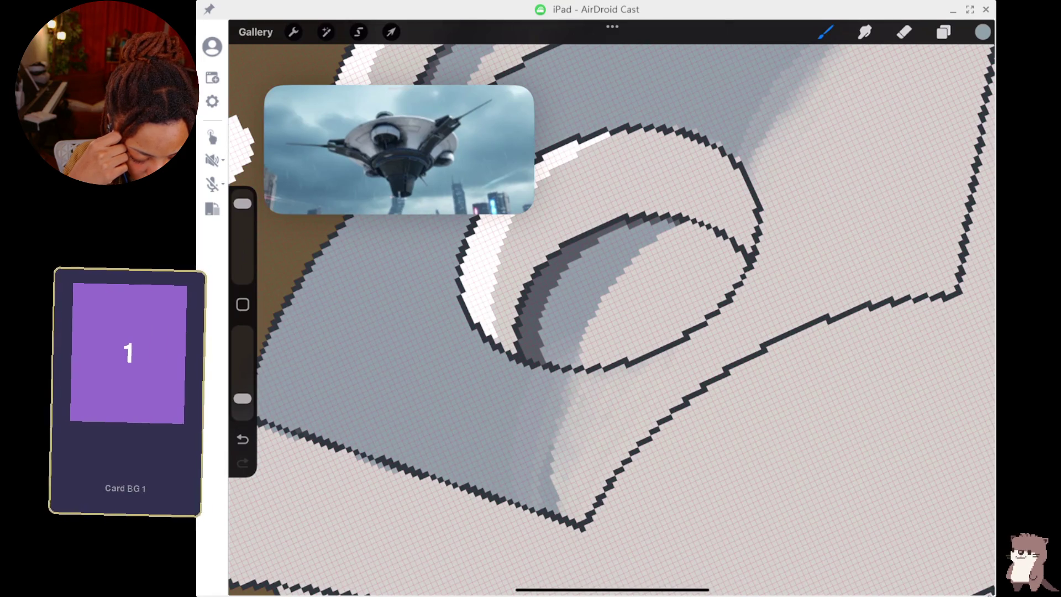
left_click_drag(558, 501, 563, 516)
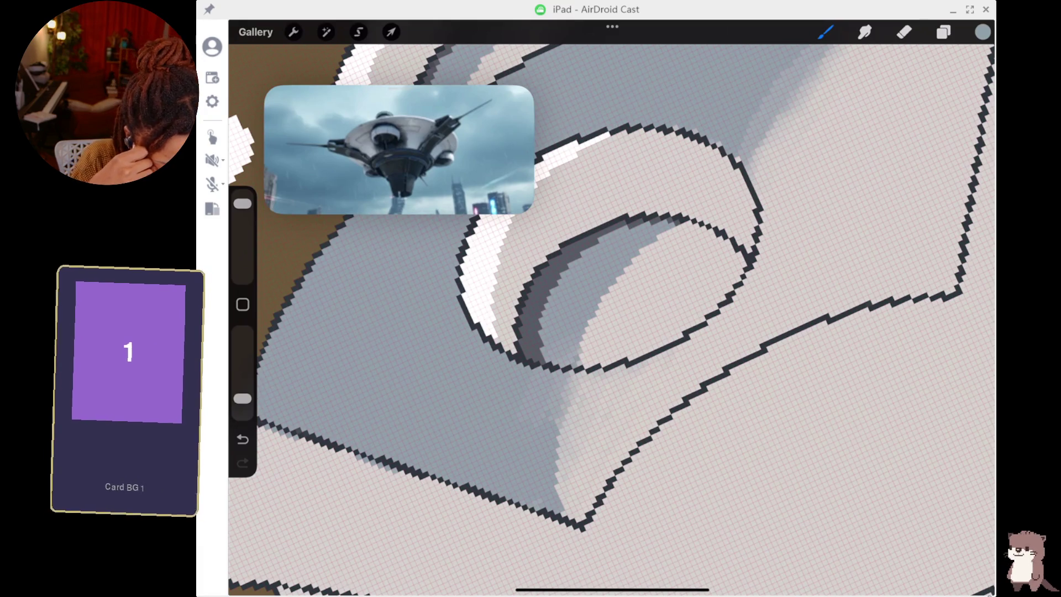
left_click(904, 32)
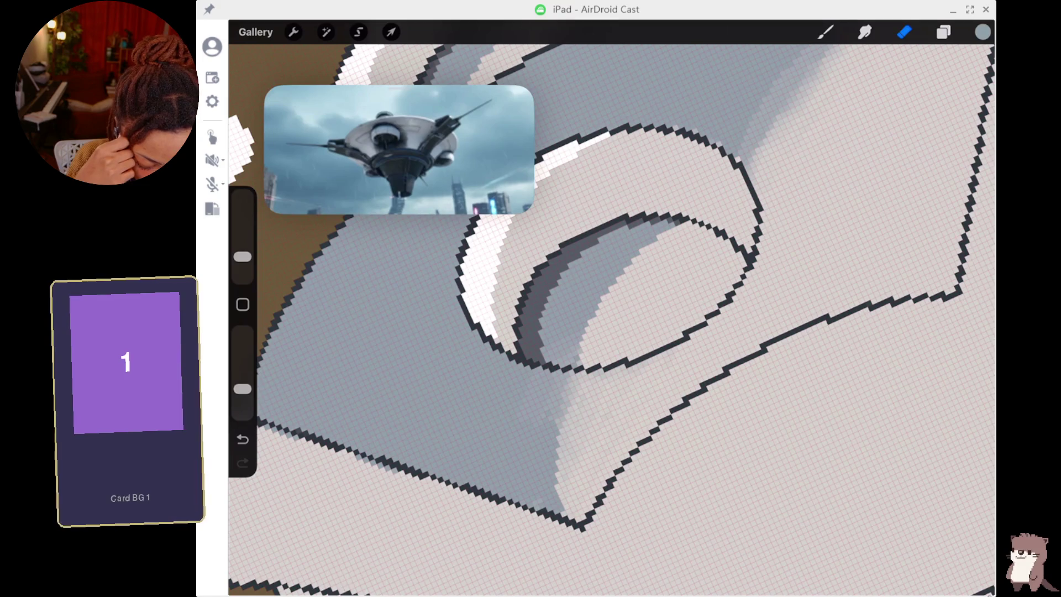
Make the eraser smaller and more opaque, then fill the gap below the large shadow with dark grey.
left_click_drag(242, 257, 242, 276)
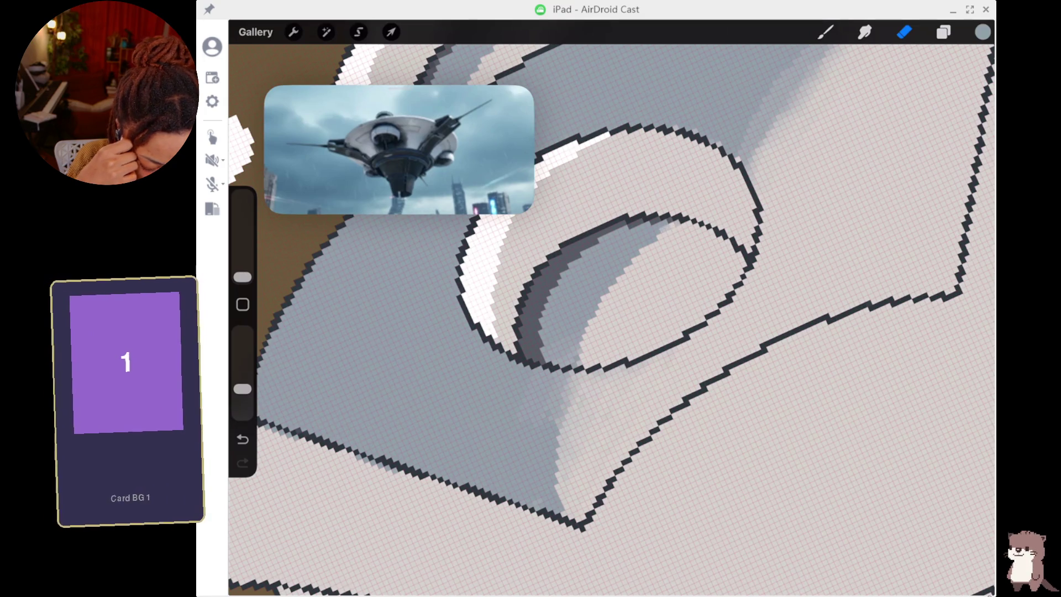
left_click_drag(242, 389, 242, 332)
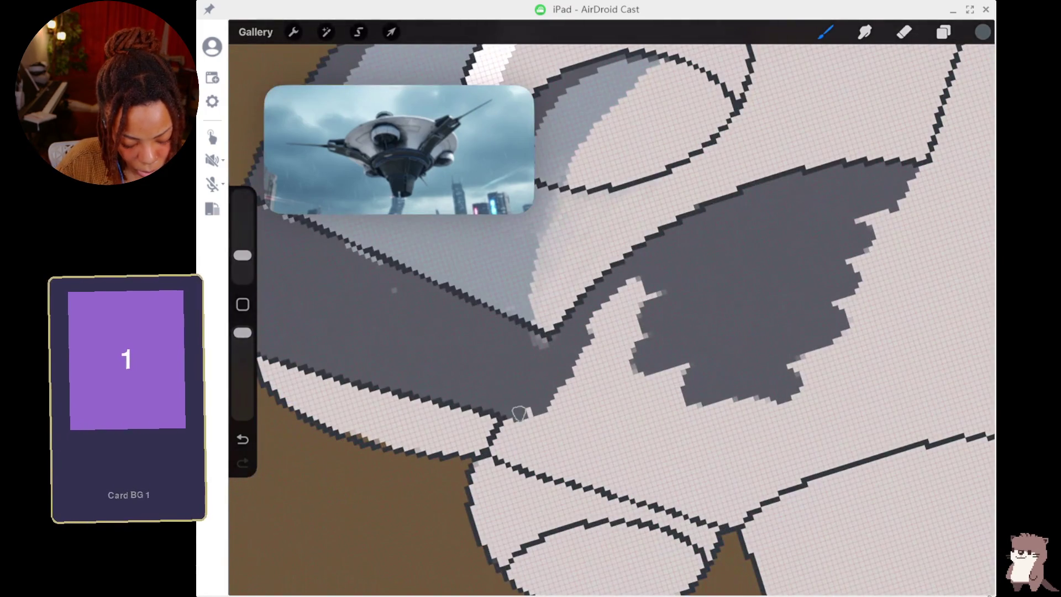
mouse_move(519, 414)
left_mouse_down()
mouse_move(501, 447)
mouse_move(718, 507)
left_mouse_up()
Undo the overlong stroke, repaint the lower outline and cover the underside's white patches in dark grey.
key("ctrl+z")
mouse_move(498, 445)
left_mouse_down()
mouse_move(654, 473)
mouse_move(666, 483)
mouse_move(632, 481)
mouse_move(691, 504)
mouse_move(741, 503)
mouse_move(690, 488)
mouse_move(628, 419)
mouse_move(602, 367)
mouse_move(550, 439)
mouse_move(519, 429)
mouse_move(649, 287)
mouse_move(684, 363)
mouse_move(724, 398)
mouse_move(729, 436)
left_mouse_up()
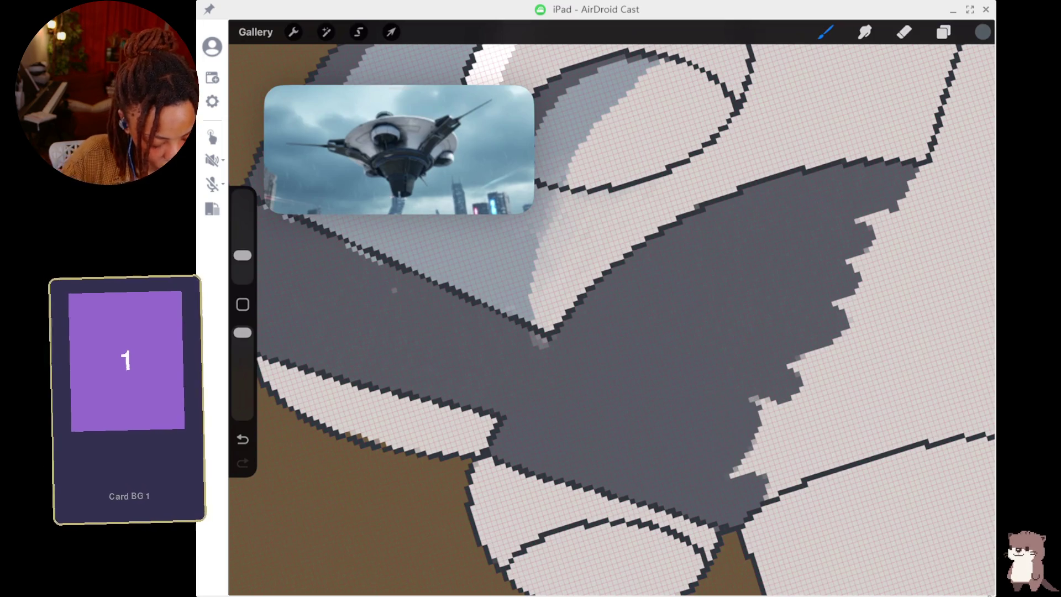
scroll(608, 310, "down", 5)
mouse_move(615, 408)
left_mouse_down()
mouse_move(670, 386)
mouse_move(639, 429)
mouse_move(713, 387)
mouse_move(718, 420)
mouse_move(733, 416)
mouse_move(696, 439)
mouse_move(669, 419)
left_mouse_up()
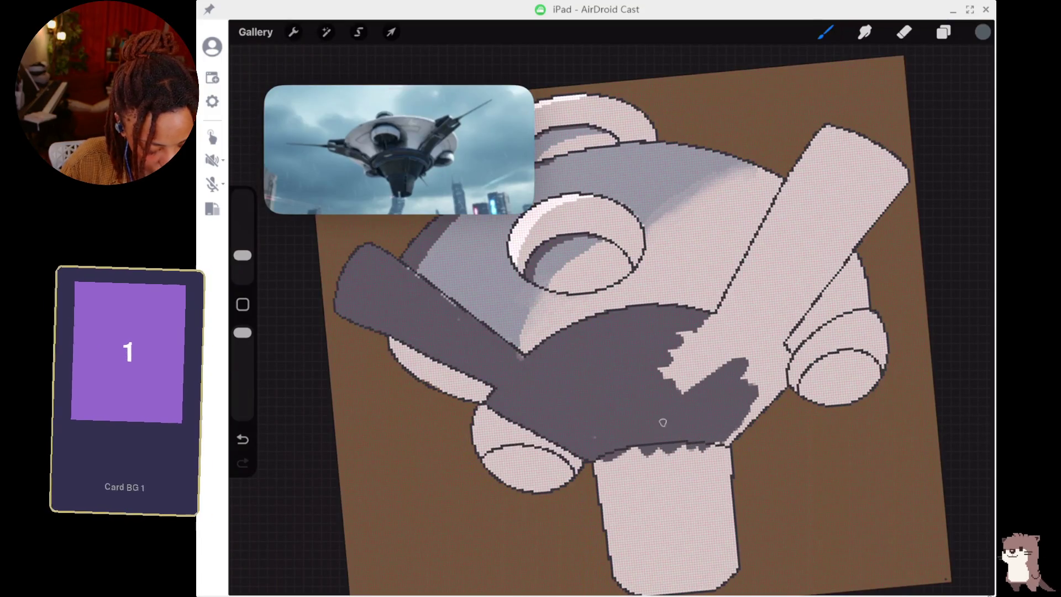
mouse_move(735, 381)
left_mouse_down()
mouse_move(686, 343)
mouse_move(724, 335)
mouse_move(661, 363)
left_mouse_up()
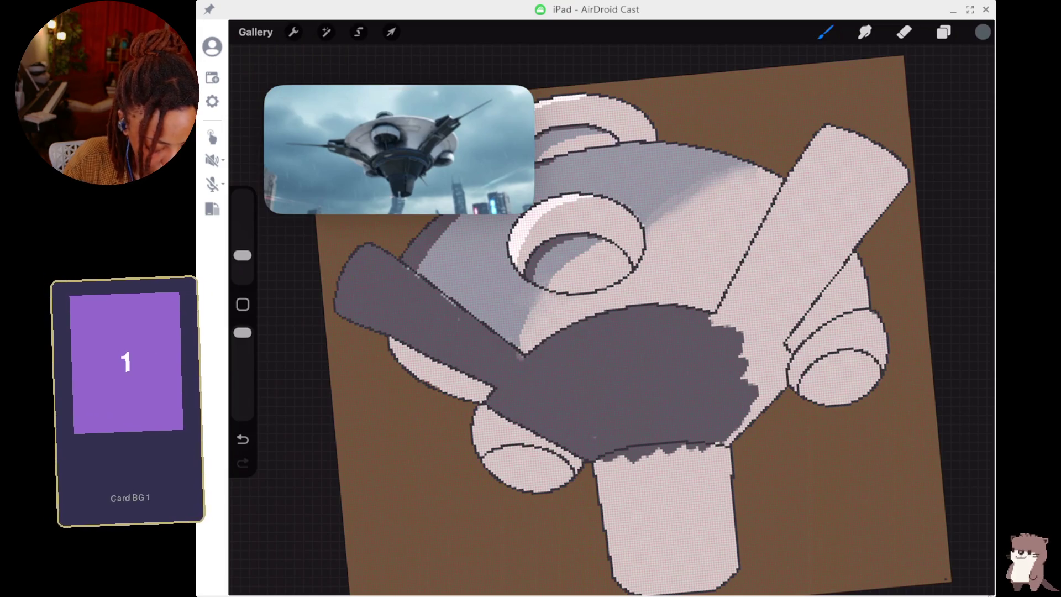
scroll(749, 254, "up", 5)
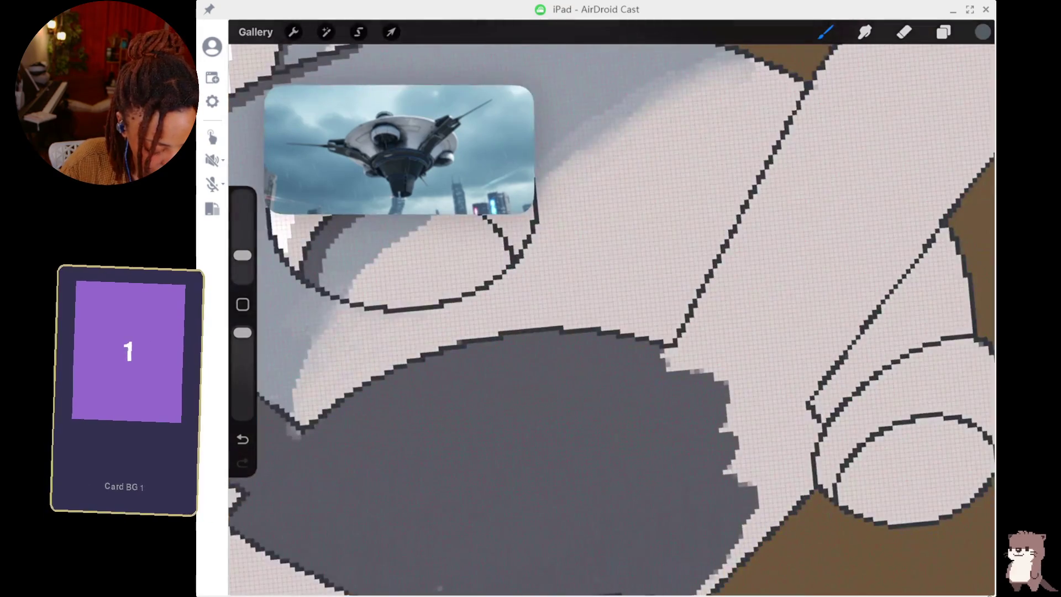
mouse_move(663, 358)
left_mouse_down()
mouse_move(698, 359)
mouse_move(718, 330)
mouse_move(704, 326)
mouse_move(740, 337)
mouse_move(771, 387)
mouse_move(730, 457)
mouse_move(759, 471)
mouse_move(770, 497)
mouse_move(765, 542)
left_mouse_up()
Paint dark grey across the lower column's top and left edge, covering stray white pixels along it.
scroll(608, 309, "down", 3)
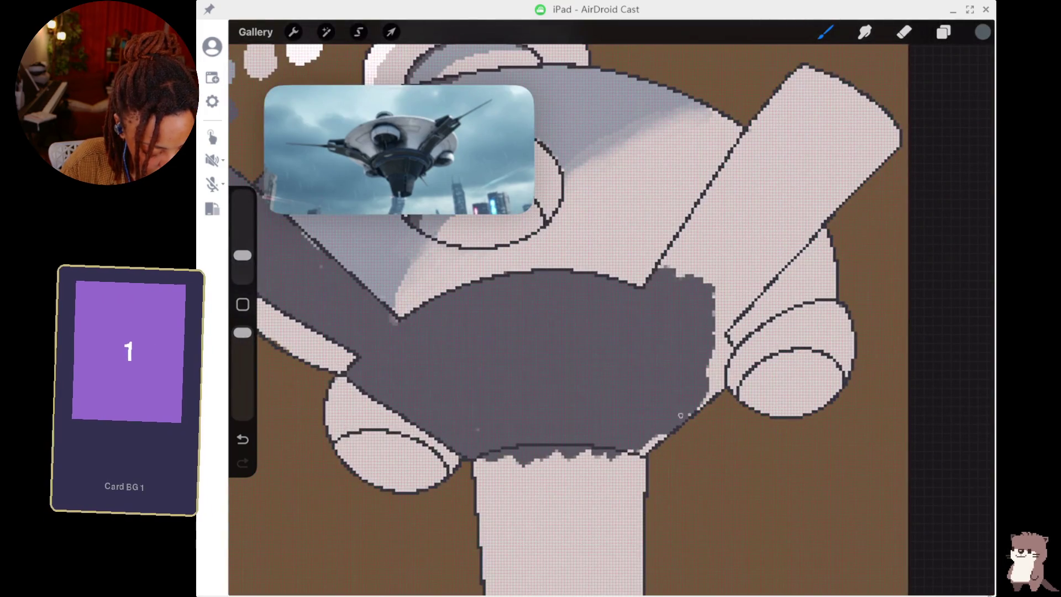
mouse_move(656, 438)
left_mouse_down()
mouse_move(608, 467)
mouse_move(566, 475)
mouse_move(497, 482)
mouse_move(489, 462)
left_mouse_up()
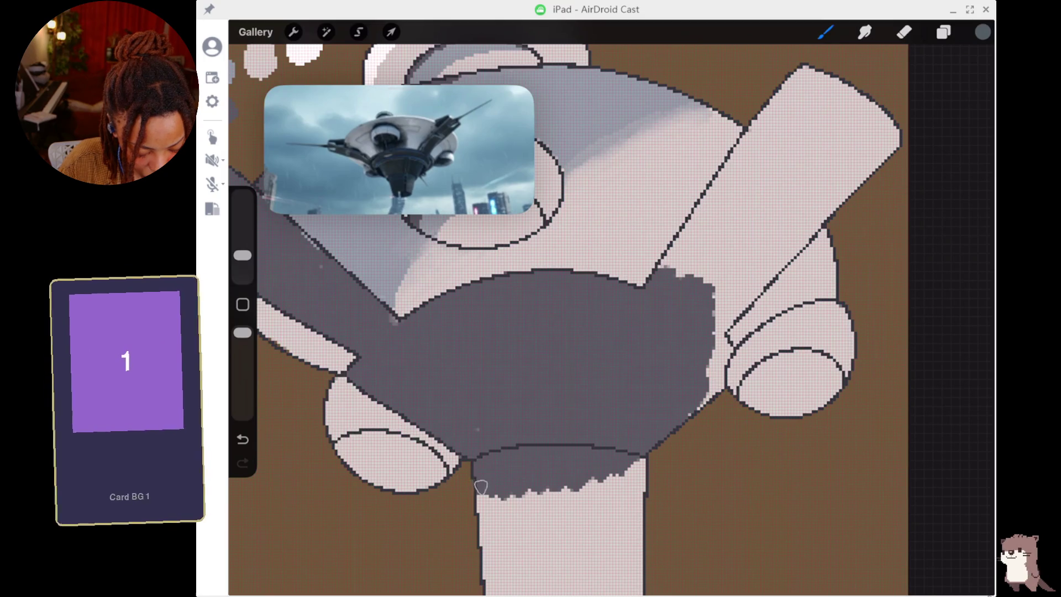
left_click_drag(484, 509, 486, 534)
scroll(567, 309, "down", 5)
scroll(553, 359, "up", 4)
scroll(608, 310, "up", 5)
mouse_move(713, 382)
left_mouse_down()
mouse_move(743, 321)
mouse_move(735, 382)
mouse_move(825, 380)
mouse_move(818, 403)
mouse_move(783, 431)
left_mouse_up()
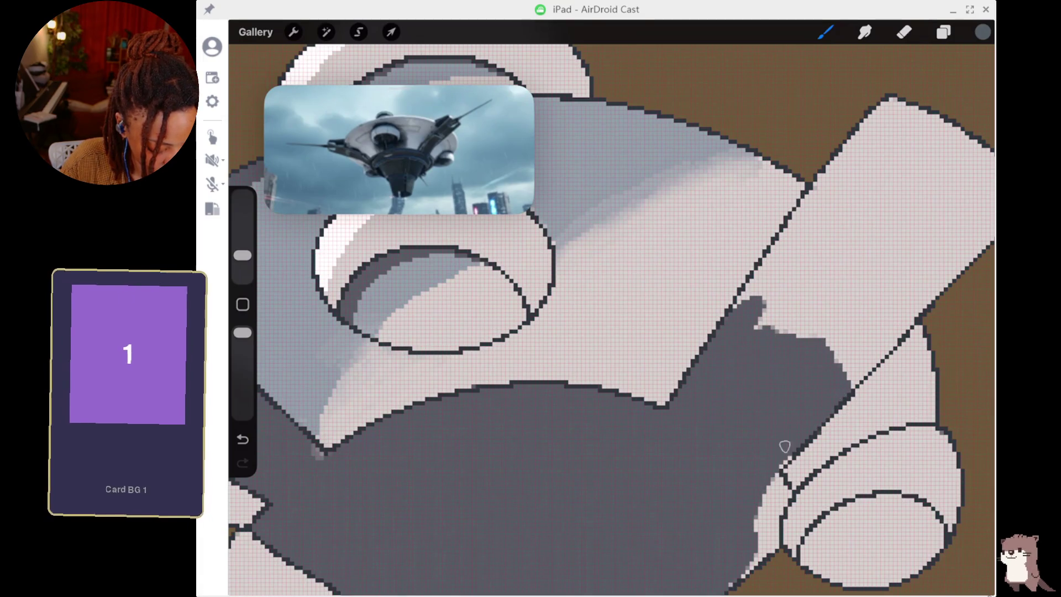
scroll(608, 309, "up", 4)
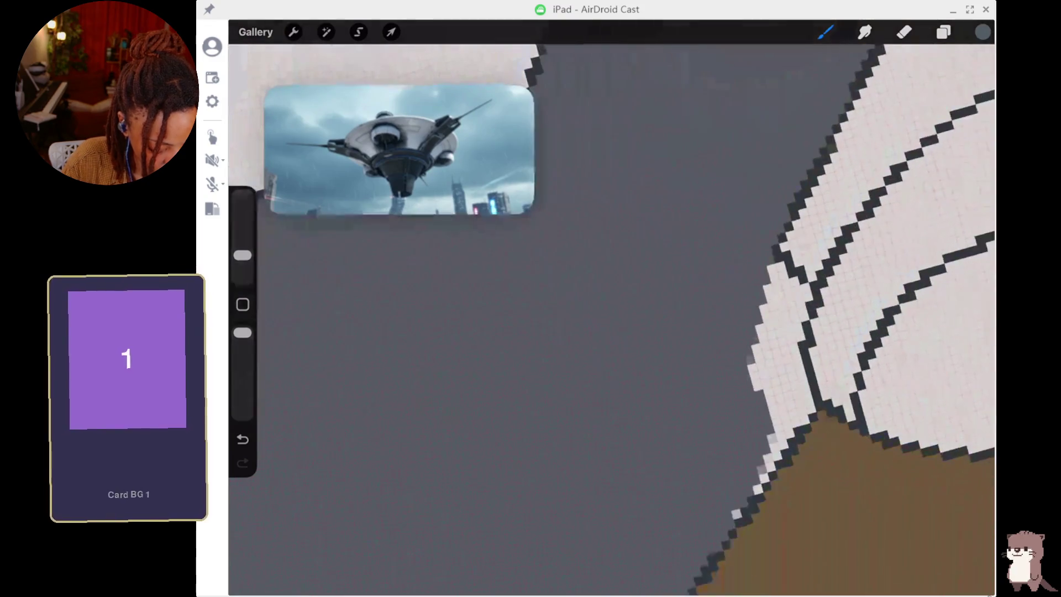
mouse_move(673, 461)
left_mouse_down()
mouse_move(735, 350)
mouse_move(703, 268)
mouse_move(697, 305)
left_mouse_up()
left_click_drag(708, 231, 733, 263)
scroll(611, 310, "down", 5)
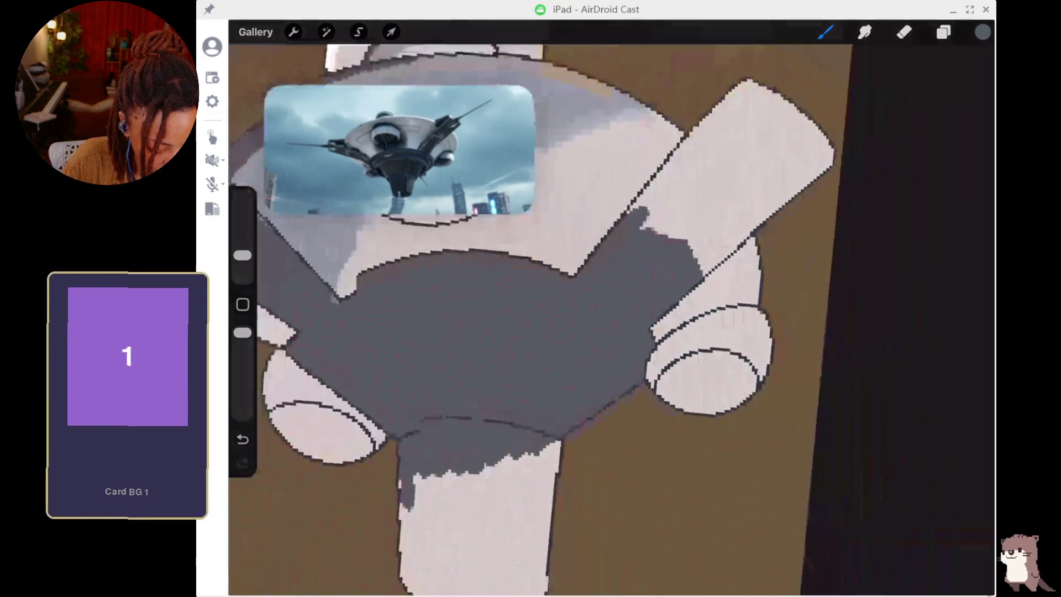
scroll(611, 309, "up", 5)
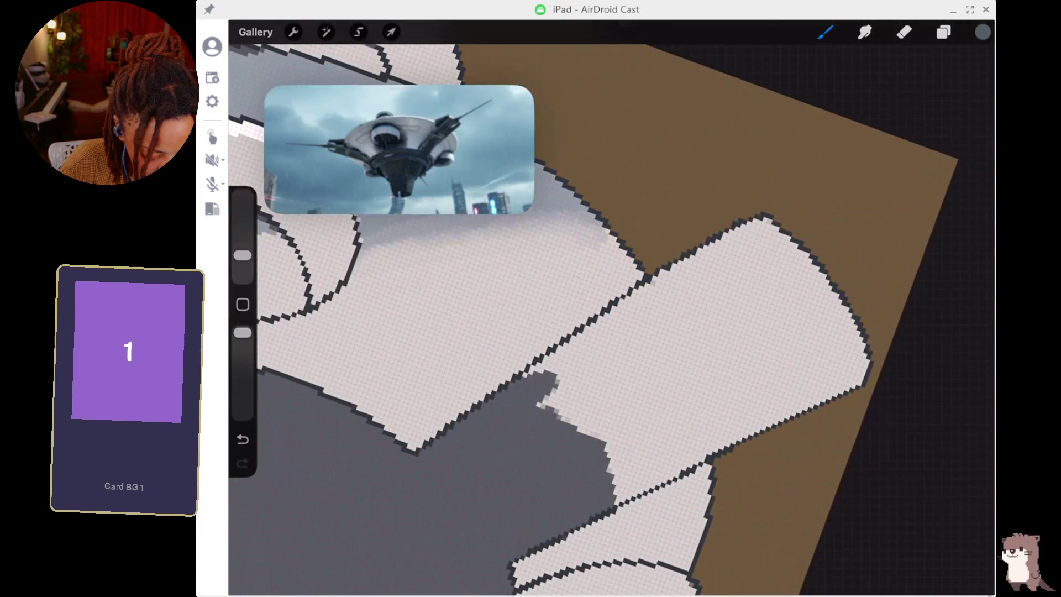
Brush dark grey over the upper-right arm's lower edges, lower half and remaining light patch.
mouse_move(574, 353)
left_mouse_down()
mouse_move(525, 376)
mouse_move(754, 233)
left_mouse_up()
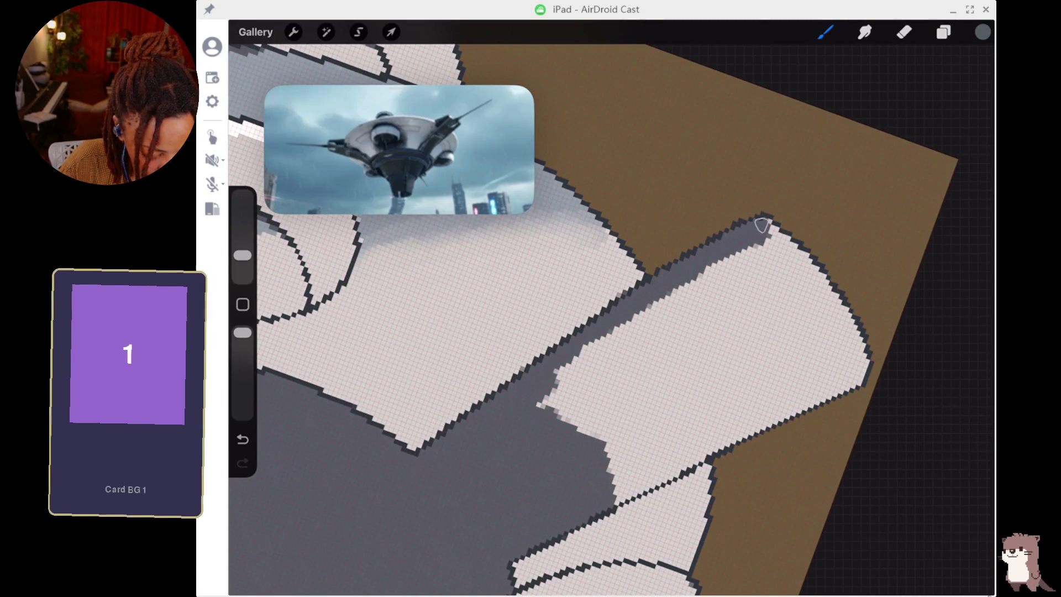
mouse_move(615, 491)
left_mouse_down()
mouse_move(837, 365)
mouse_move(831, 378)
left_mouse_up()
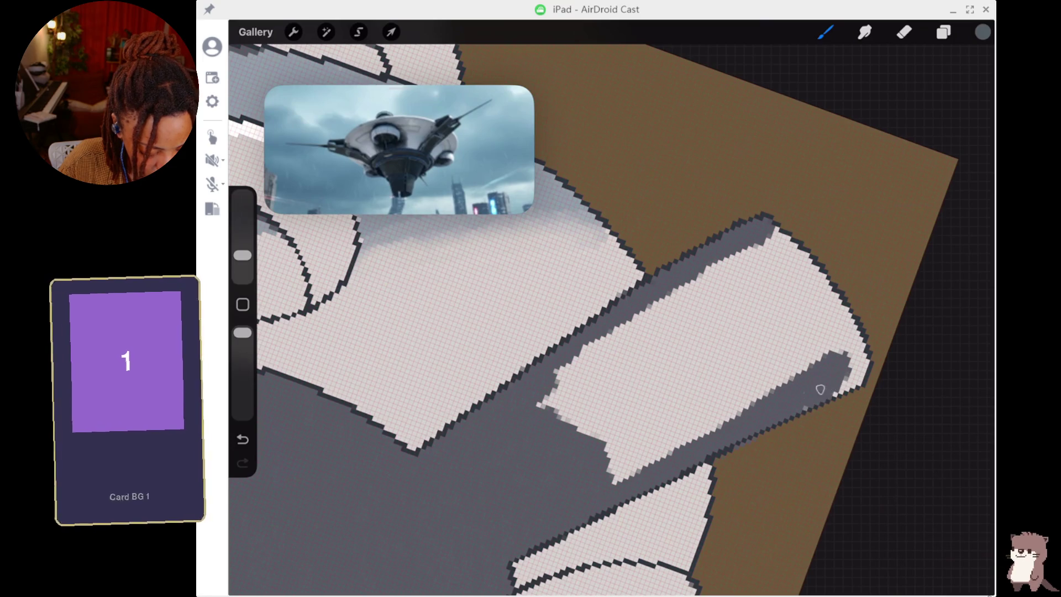
mouse_move(624, 475)
left_mouse_down()
mouse_move(719, 409)
mouse_move(575, 462)
mouse_move(716, 354)
mouse_move(592, 377)
mouse_move(622, 327)
left_mouse_up()
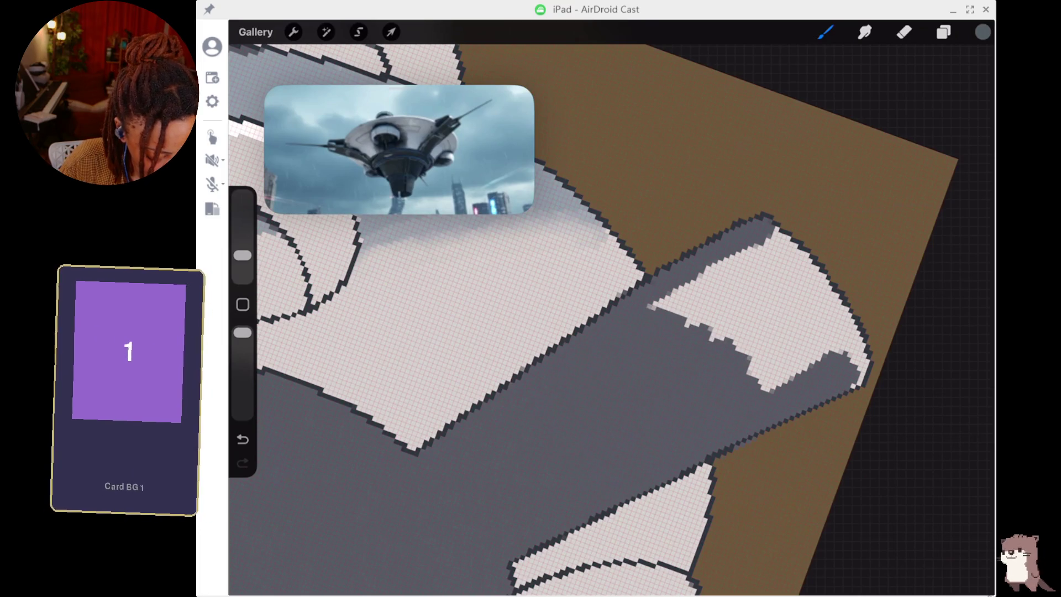
mouse_move(864, 359)
left_mouse_down()
mouse_move(767, 239)
mouse_move(662, 302)
mouse_move(690, 289)
mouse_move(777, 307)
mouse_move(727, 352)
mouse_move(720, 385)
mouse_move(734, 403)
left_mouse_up()
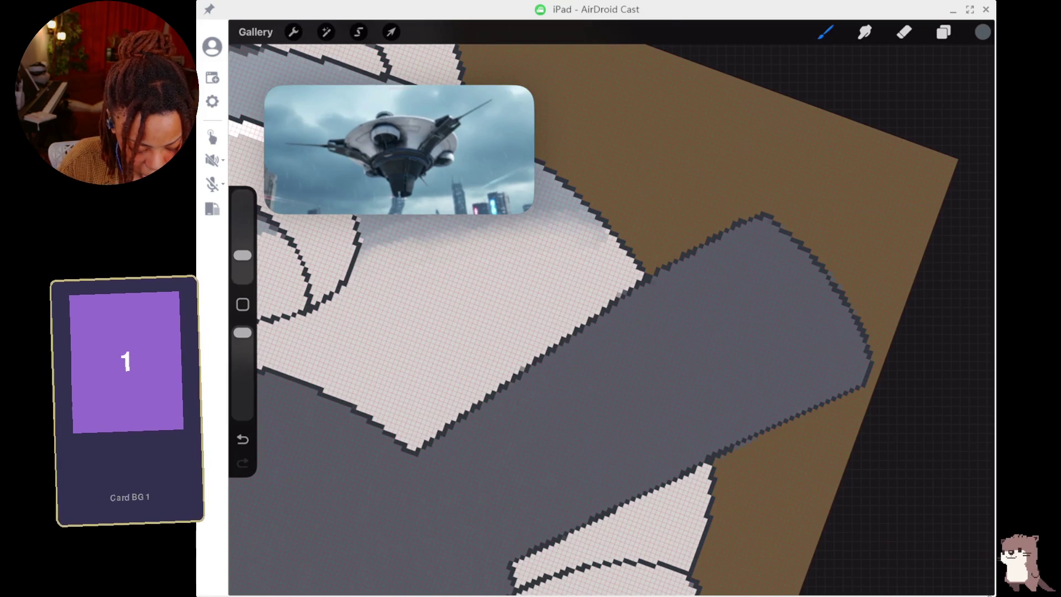
scroll(608, 310, "down", 5)
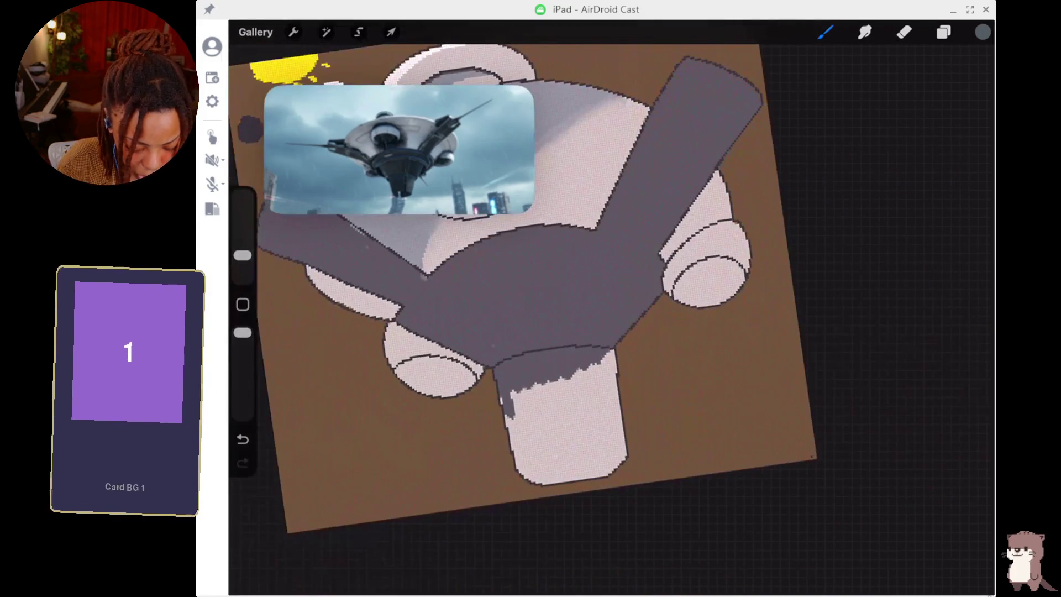
Paint dark grey down the arm cylinder's left edge, top and over its last light patches.
scroll(571, 366, "up", 5)
mouse_move(565, 389)
left_mouse_down()
mouse_move(589, 545)
mouse_move(628, 563)
mouse_move(769, 558)
left_mouse_up()
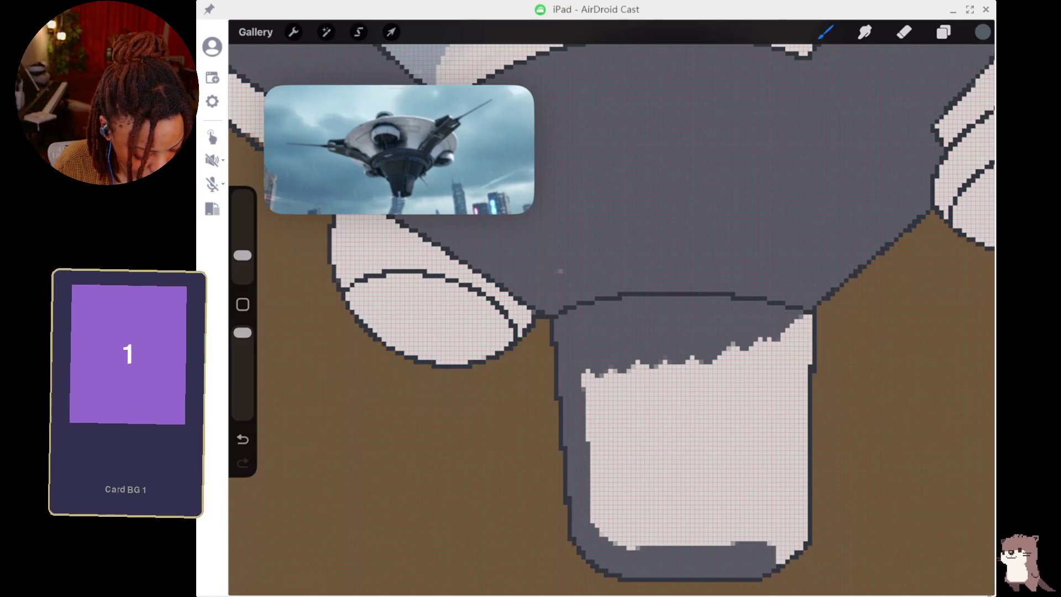
mouse_move(795, 347)
left_mouse_down()
mouse_move(801, 336)
mouse_move(794, 398)
left_mouse_up()
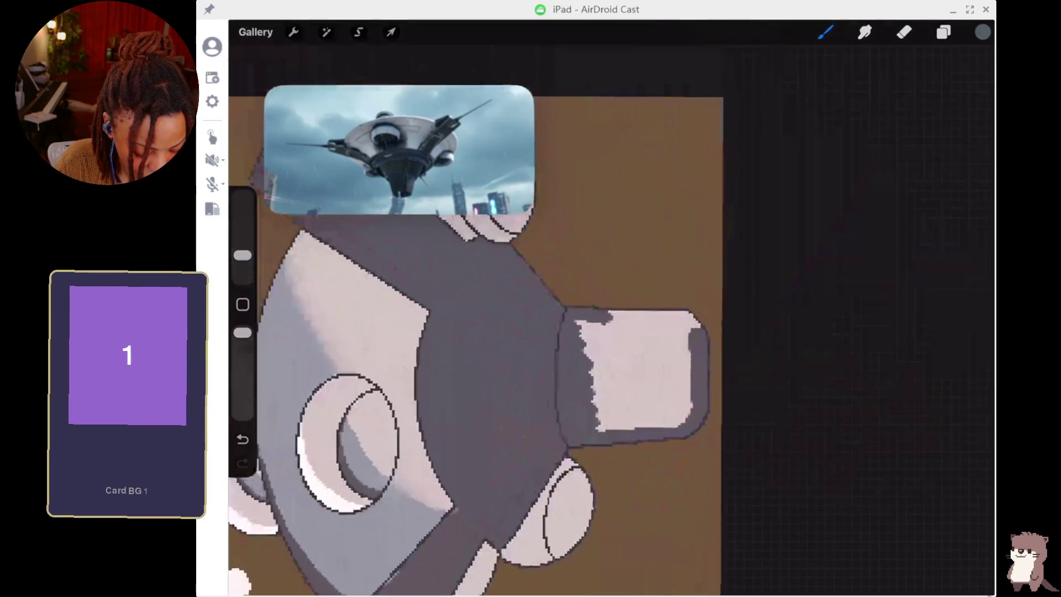
mouse_move(705, 359)
left_mouse_down()
mouse_move(673, 360)
mouse_move(765, 352)
mouse_move(804, 374)
mouse_move(785, 476)
mouse_move(741, 420)
mouse_move(641, 409)
mouse_move(641, 375)
mouse_move(776, 375)
left_mouse_up()
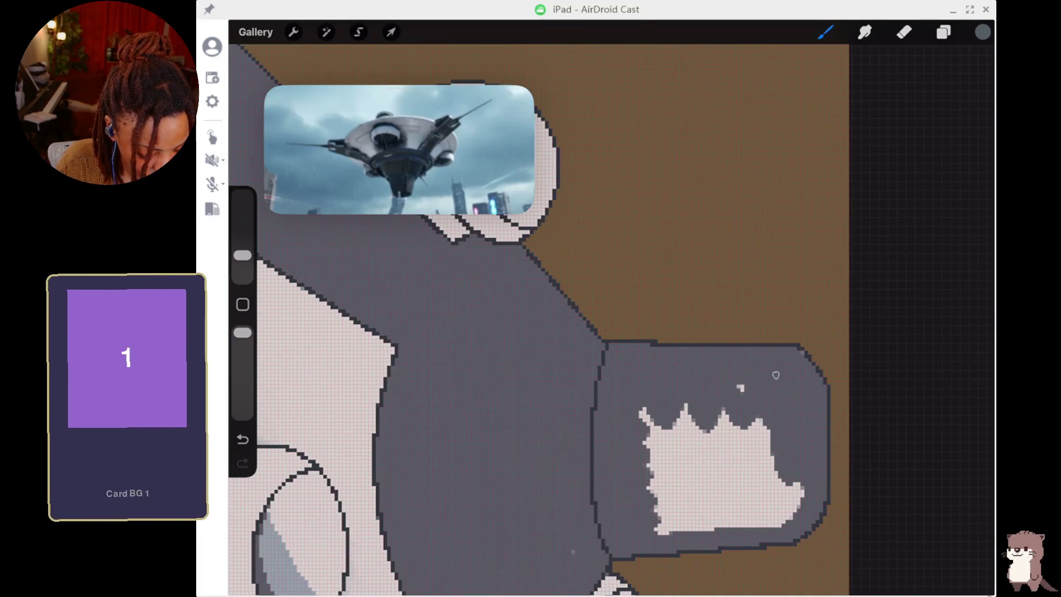
mouse_move(641, 403)
left_mouse_down()
mouse_move(685, 443)
mouse_move(694, 475)
mouse_move(572, 553)
left_mouse_up()
mouse_move(713, 491)
left_mouse_down()
mouse_move(694, 513)
mouse_move(768, 514)
mouse_move(785, 486)
mouse_move(768, 438)
left_mouse_up()
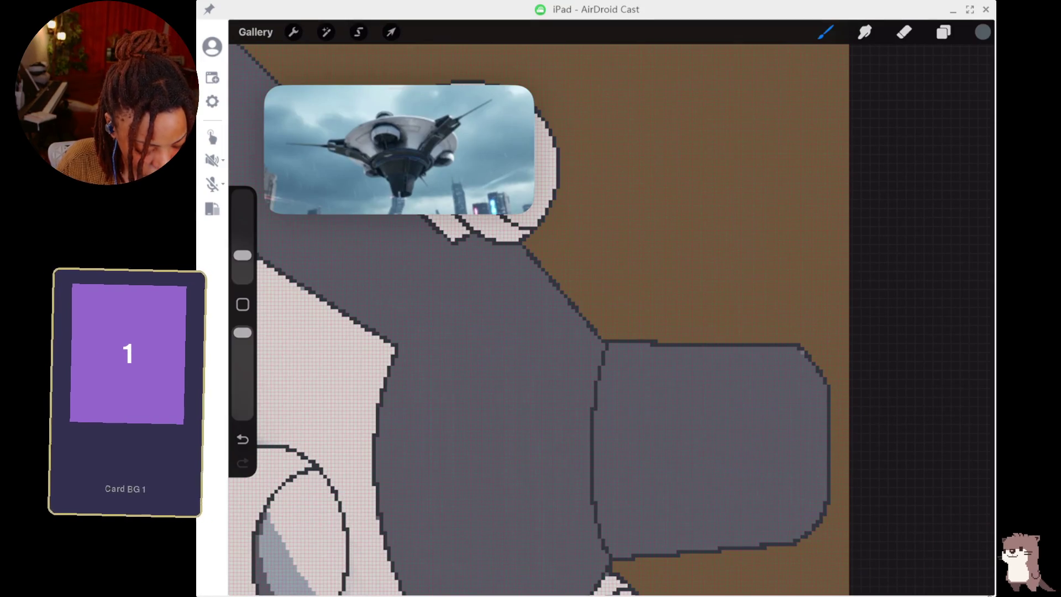
scroll(539, 321, "down", 5)
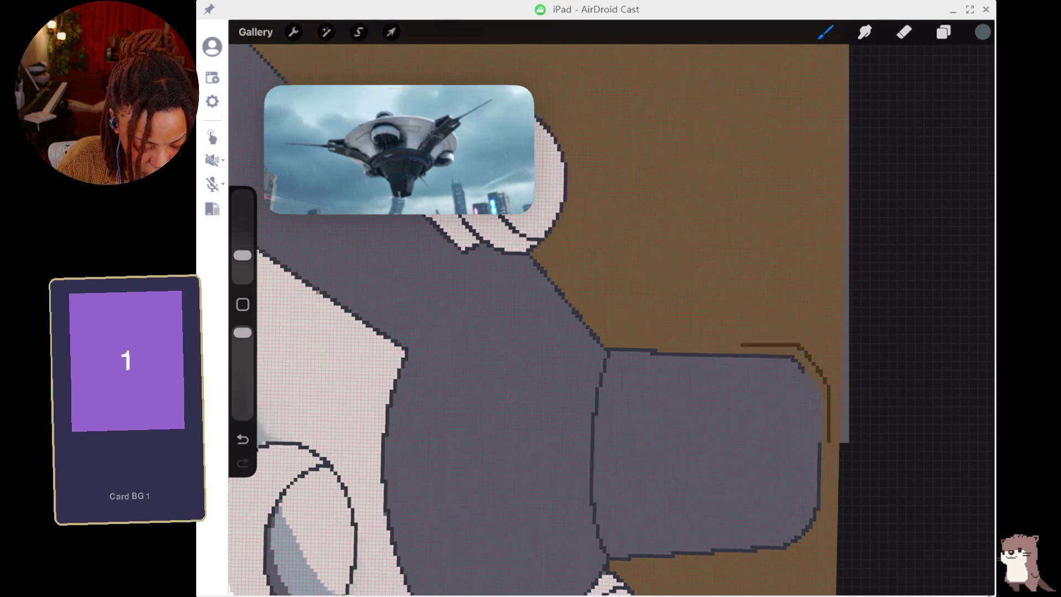
Make the upper Layer 4 active, switch to the Eraser and zoom onto the upper-left arm.
scroll(608, 310, "up", 5)
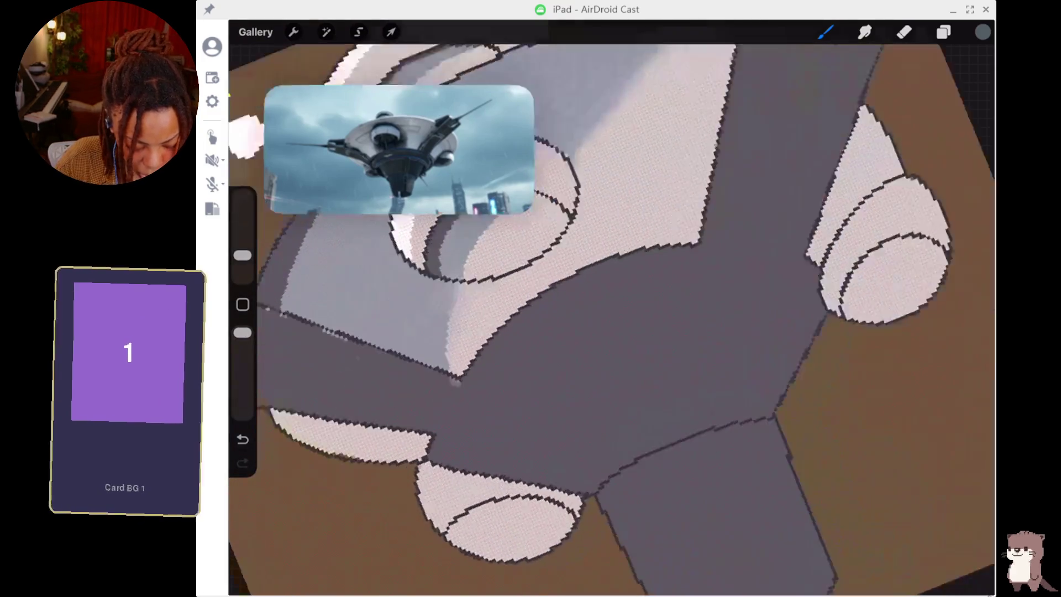
scroll(608, 309, "down", 5)
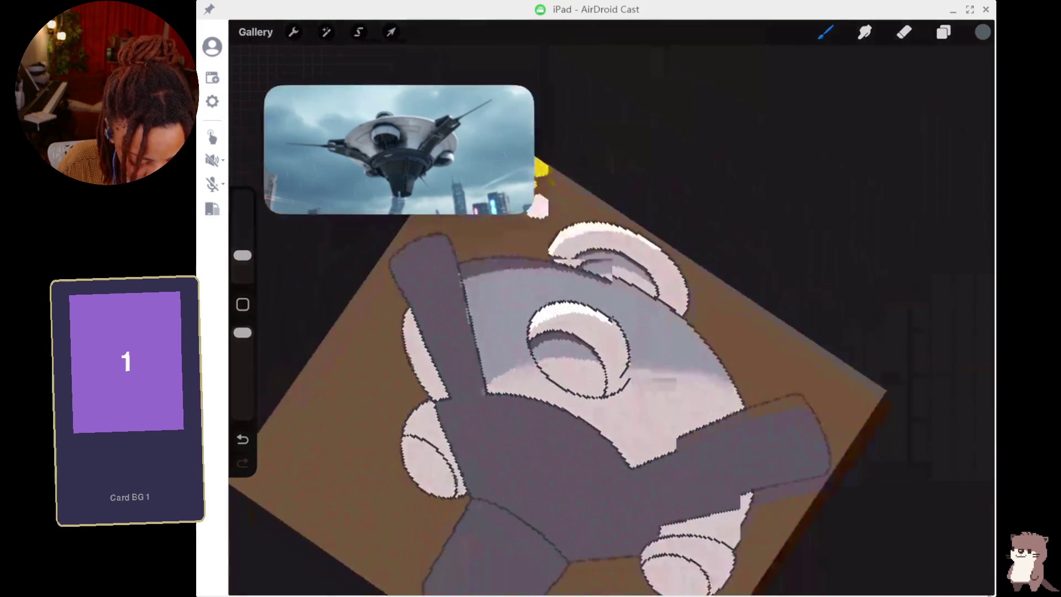
scroll(608, 309, "up", 5)
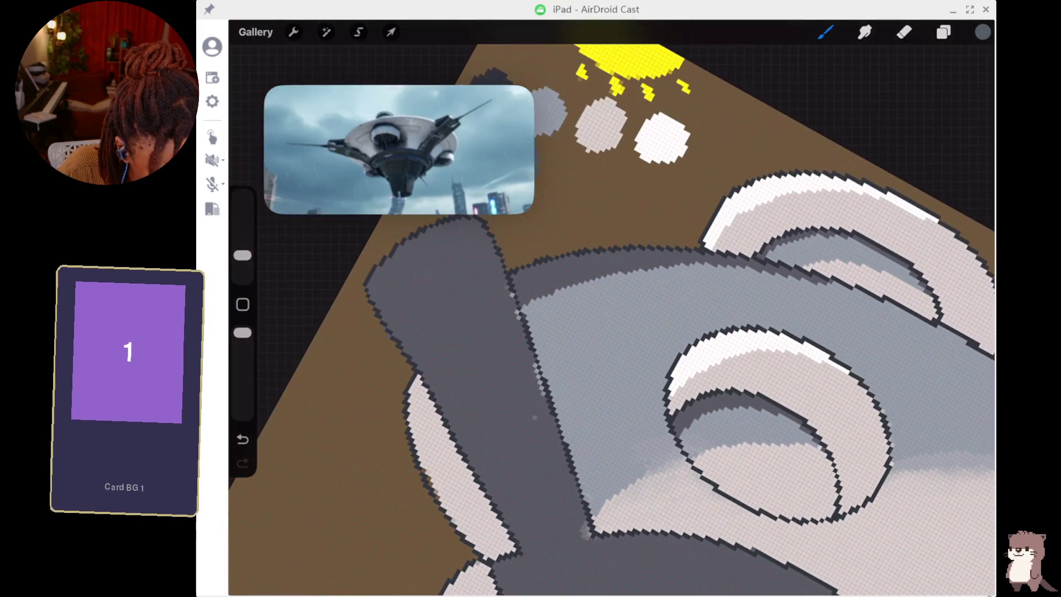
left_click(944, 32)
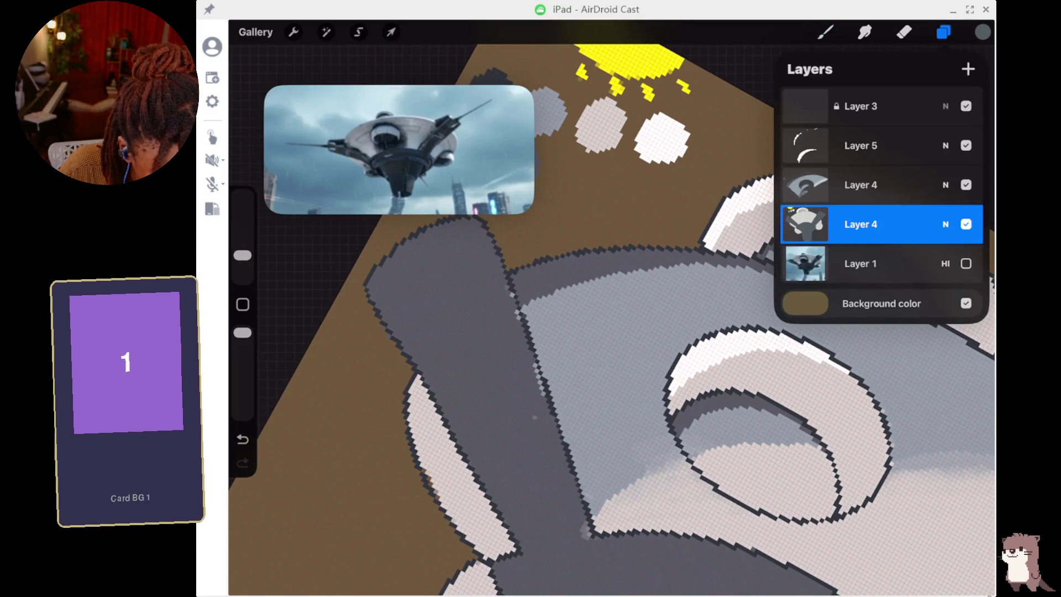
left_click(860, 184)
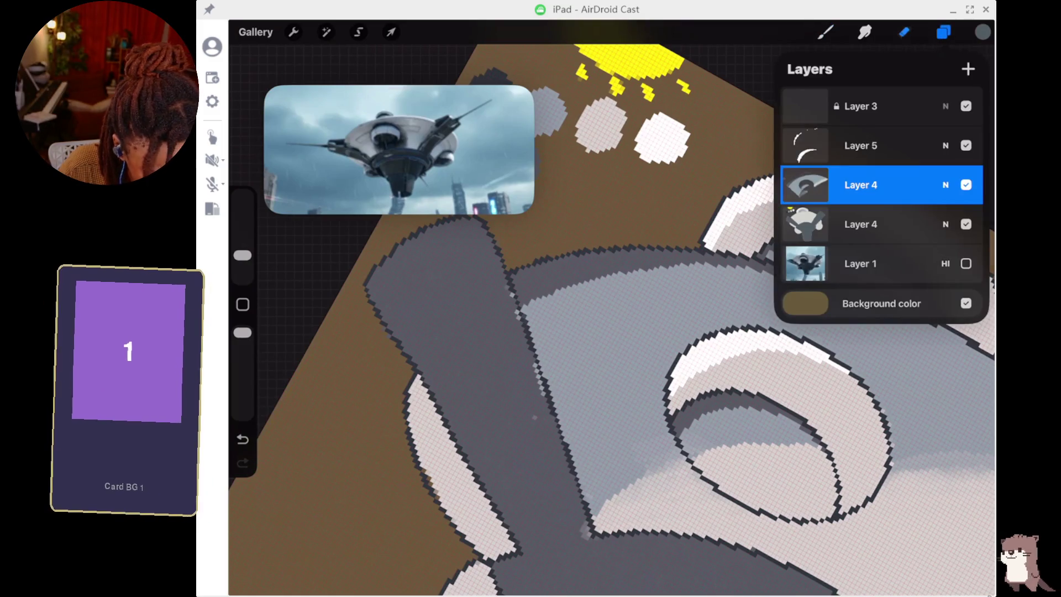
key("e")
scroll(612, 308, "down", 5)
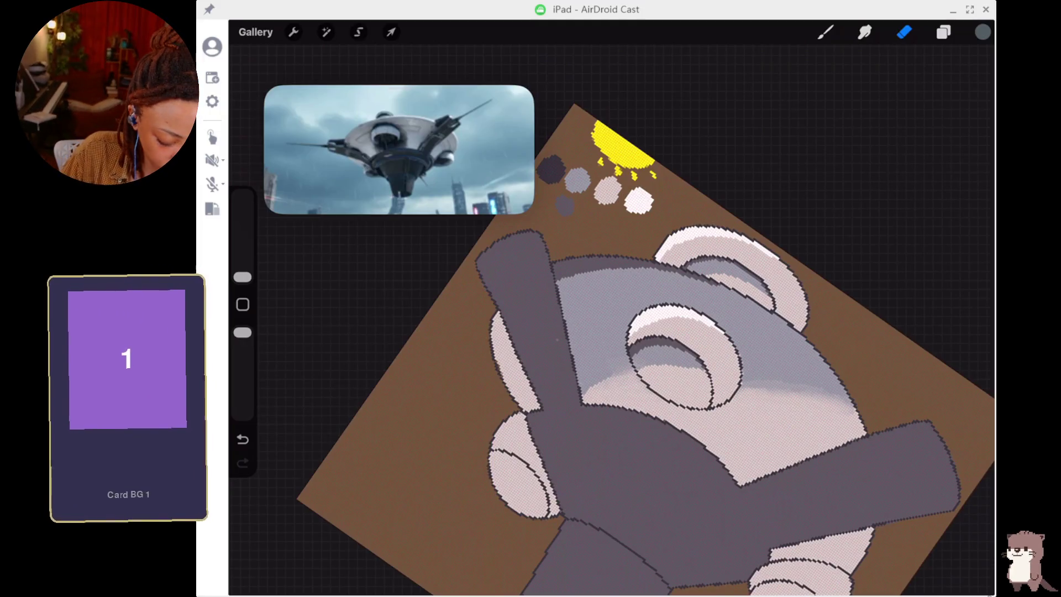
scroll(719, 331, "up", 5)
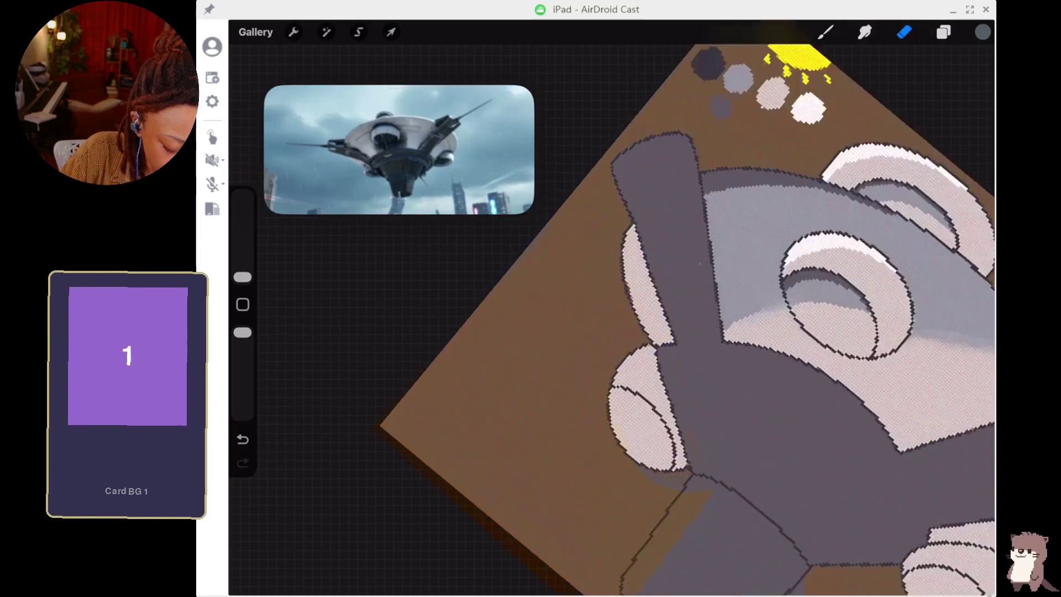
mouse_move(988, 50)
left_mouse_down()
mouse_move(896, 90)
mouse_move(652, 118)
mouse_move(687, 107)
mouse_move(735, 61)
left_mouse_up()
mouse_move(774, 154)
left_mouse_down()
mouse_move(710, 177)
mouse_move(628, 249)
mouse_move(645, 118)
mouse_move(621, 229)
mouse_move(604, 242)
left_mouse_up()
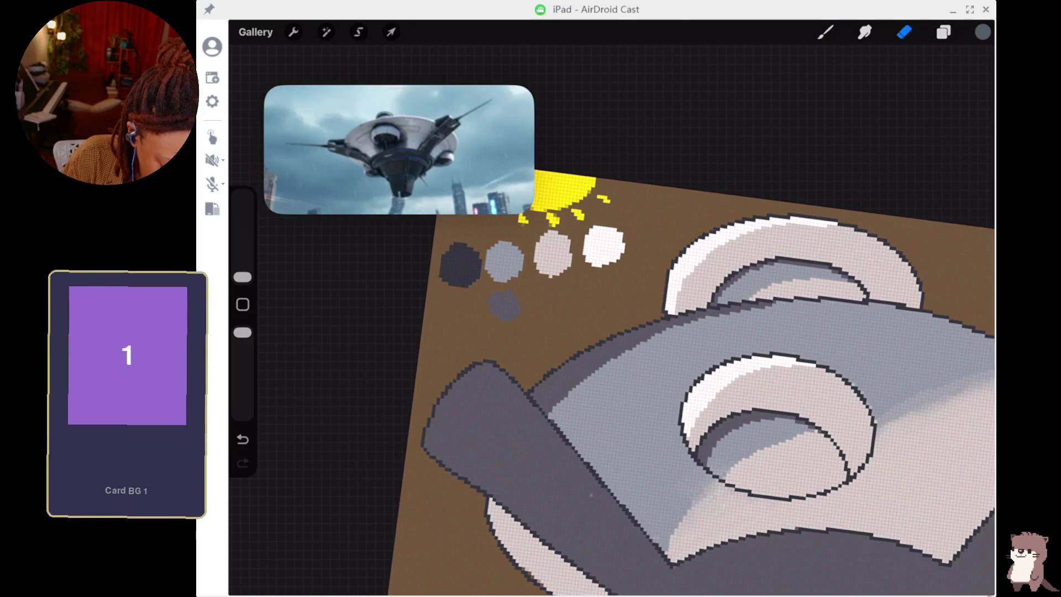
Sample the dark grey from the canvas and darken it further in the colour picker.
left_click(944, 32)
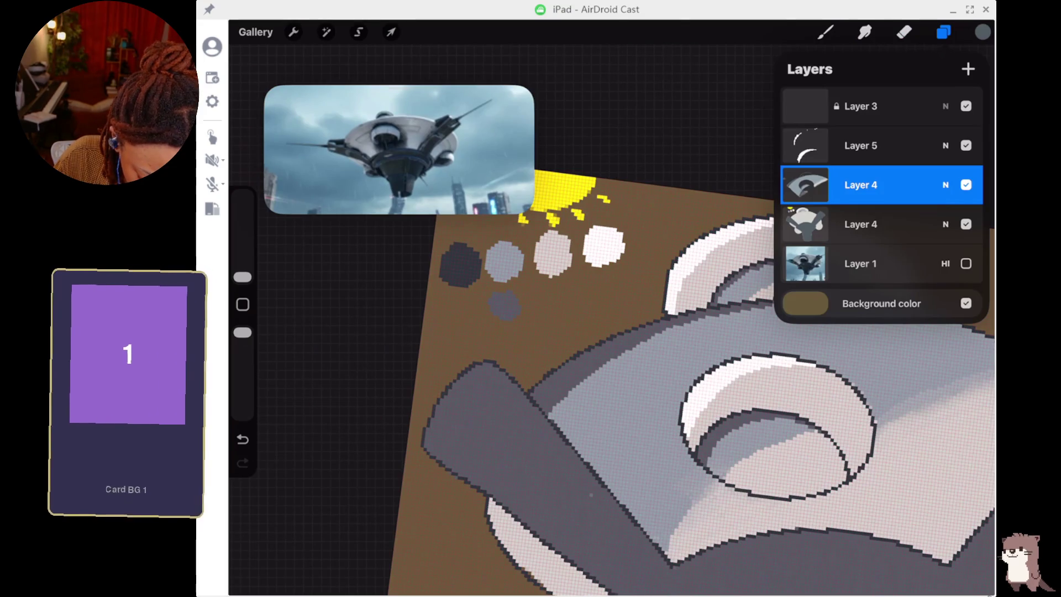
left_click(861, 185)
left_click(561, 349)
left_click_drag(561, 349, 561, 349)
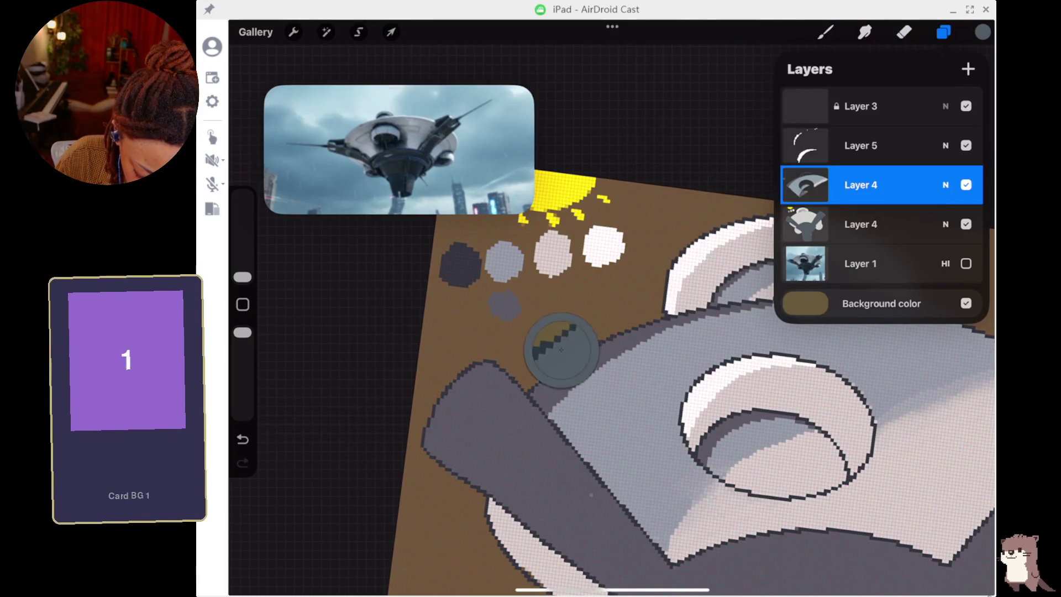
left_click(826, 32)
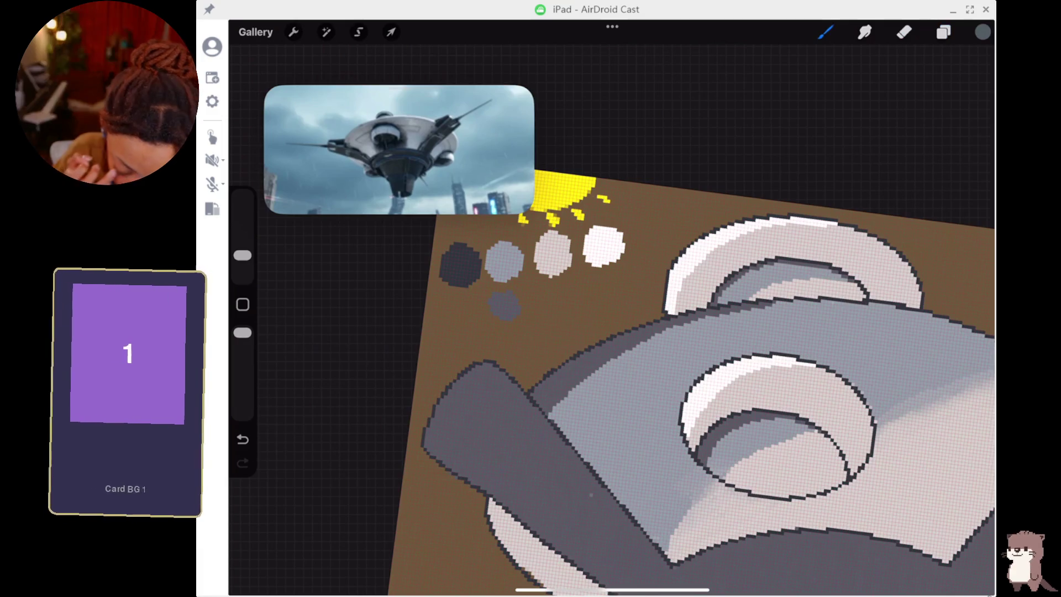
left_click(983, 32)
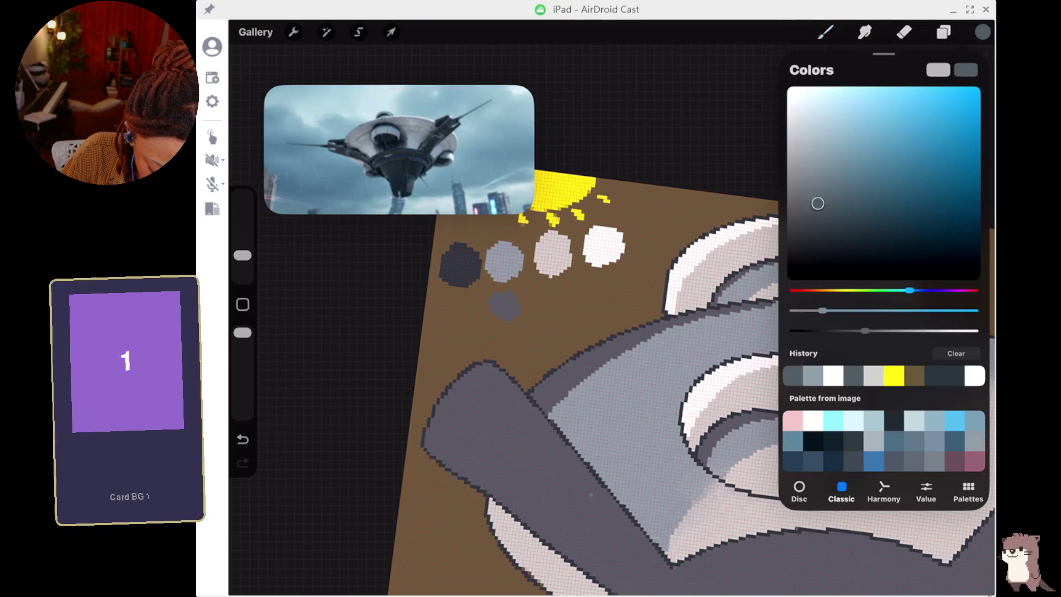
left_click_drag(865, 330, 838, 330)
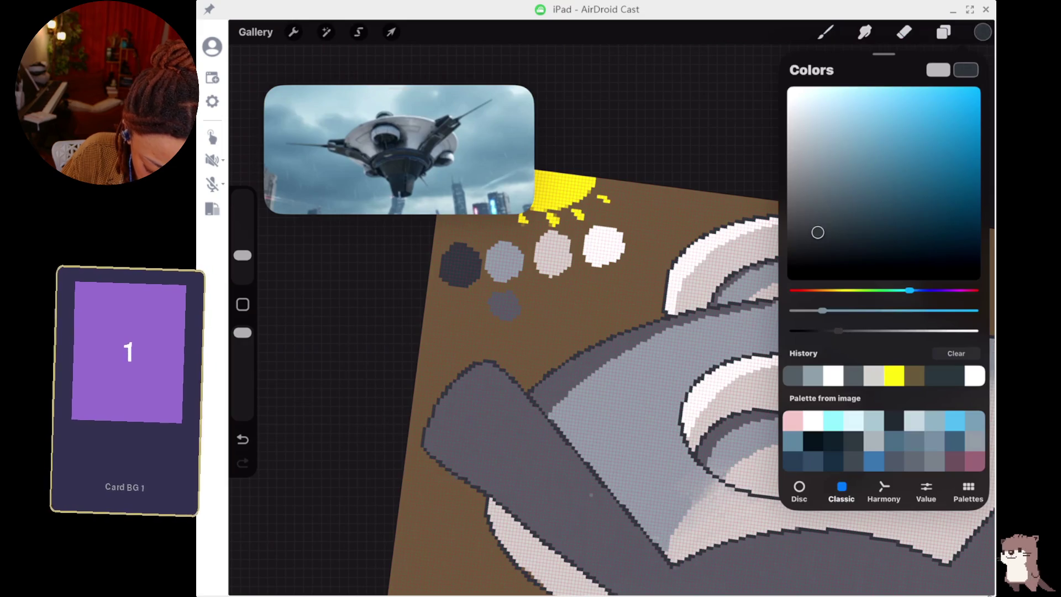
left_click(983, 32)
scroll(498, 465, "up", 5)
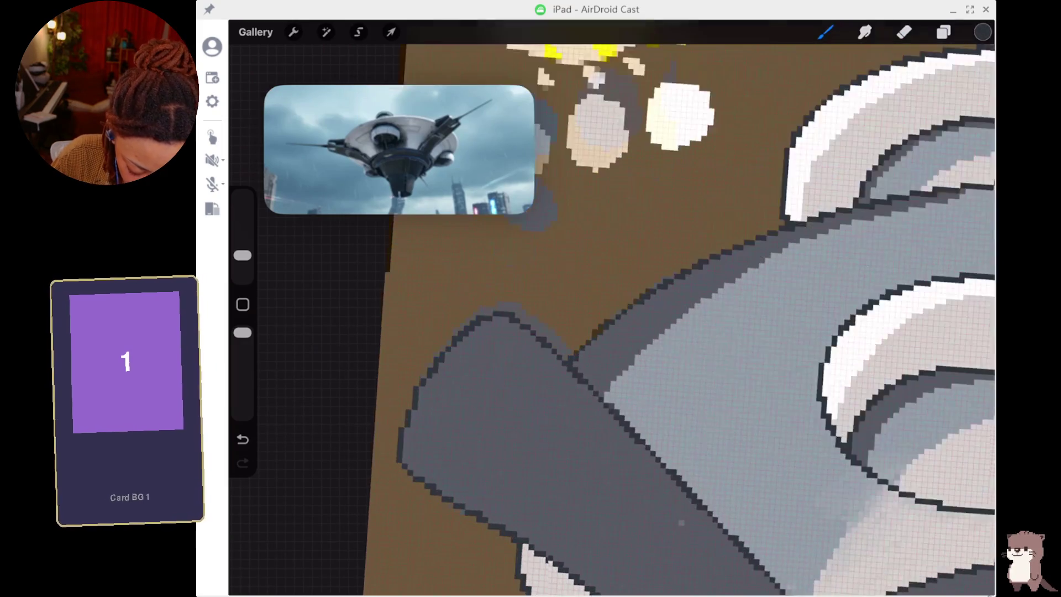
Paint a dark grey shadow strip along the dome's edge where the upper-left arm meets it.
left_click_drag(673, 308, 681, 305)
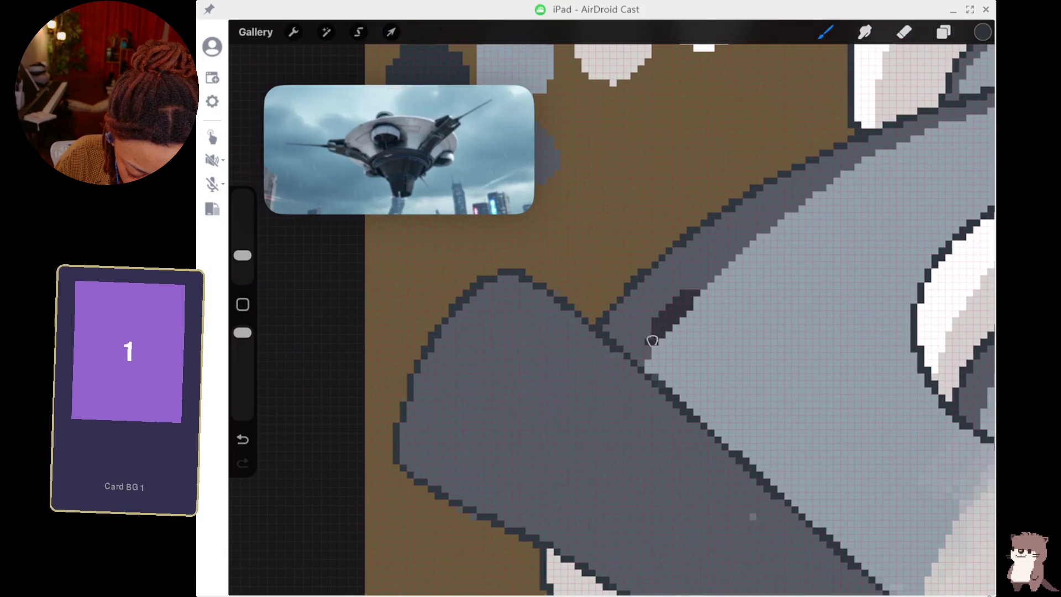
mouse_move(631, 346)
left_mouse_down()
mouse_move(611, 325)
mouse_move(655, 284)
mouse_move(661, 308)
mouse_move(735, 233)
mouse_move(711, 234)
mouse_move(647, 282)
mouse_move(773, 195)
mouse_move(732, 221)
mouse_move(766, 213)
mouse_move(752, 229)
left_mouse_up()
scroll(608, 309, "down", 5)
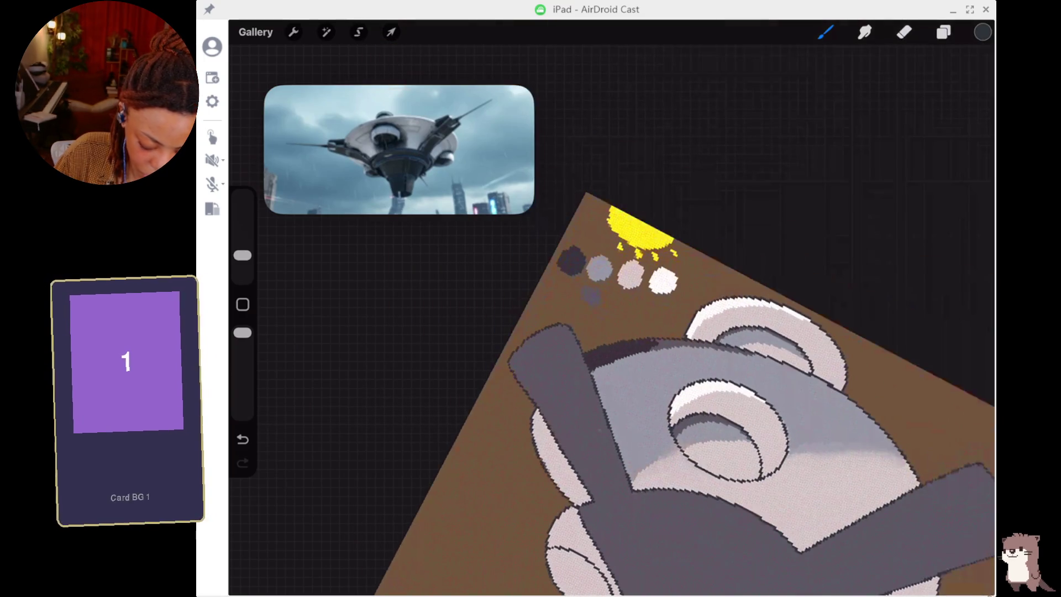
scroll(607, 332, "down", 5)
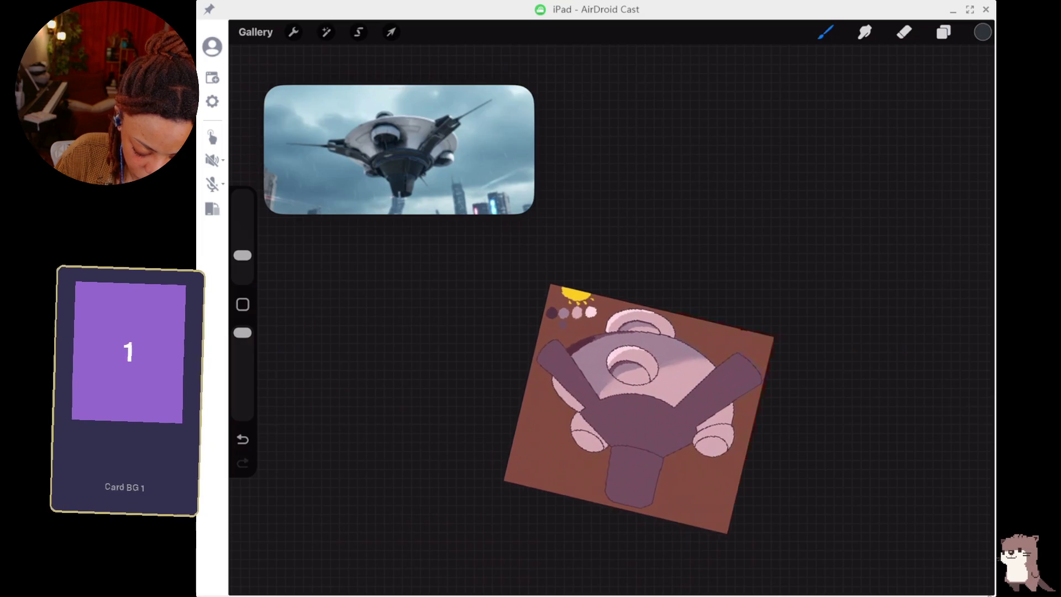
Undo the last stroke, sample the body's grey, darken it and paint shading on the body.
scroll(663, 332, "up", 5)
scroll(760, 227, "up", 2)
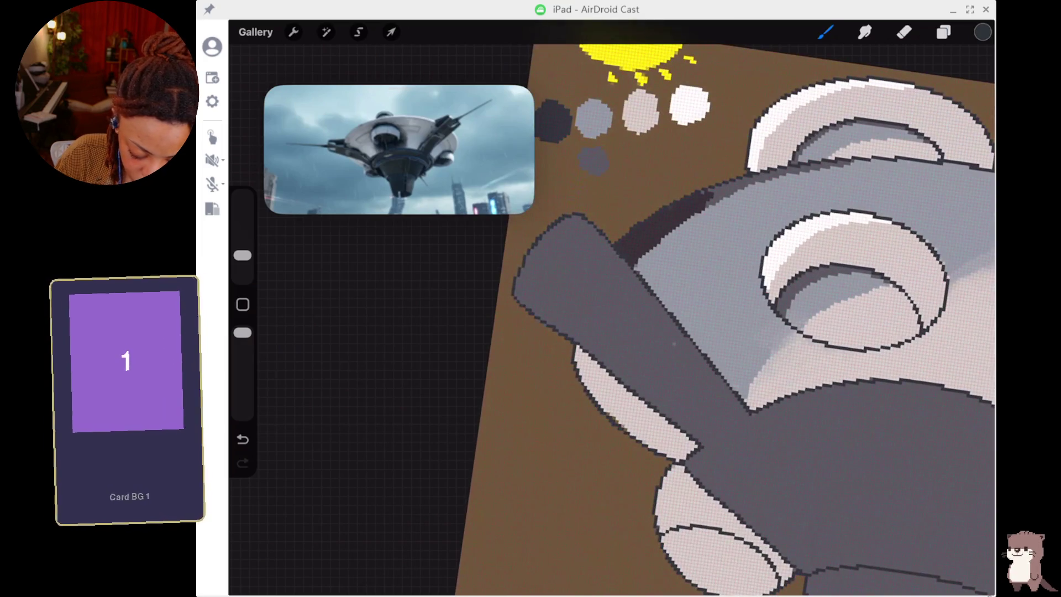
key("ctrl+z")
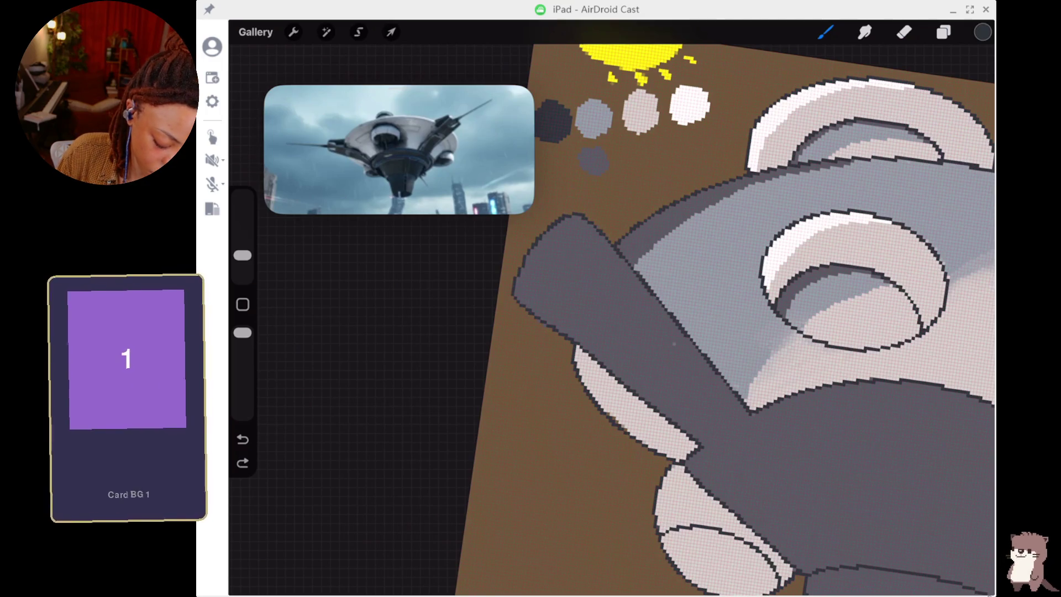
left_click(707, 242)
left_click(982, 32)
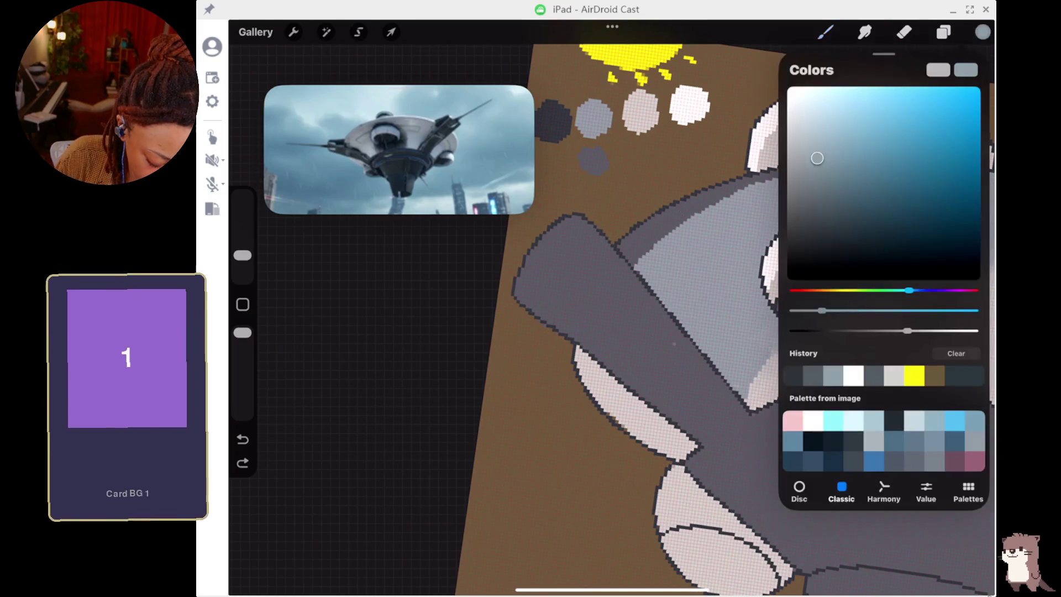
left_click_drag(907, 331, 874, 330)
left_click(825, 32)
mouse_move(683, 216)
left_mouse_down()
mouse_move(635, 260)
mouse_move(627, 252)
left_mouse_up()
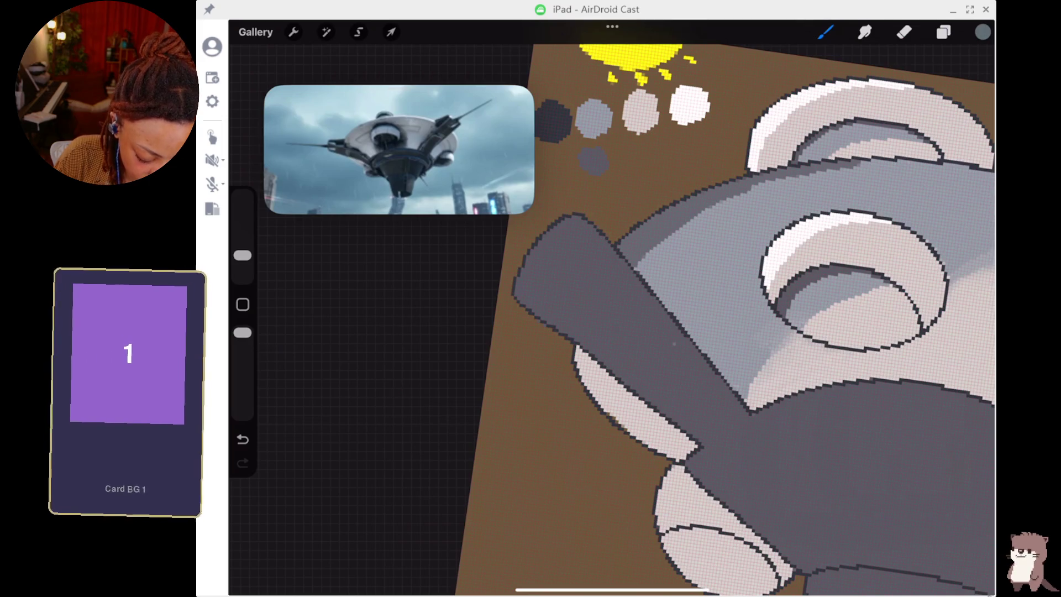
Try darker and more saturated blue-grey shading strokes on the body, undoing each one.
left_click(983, 31)
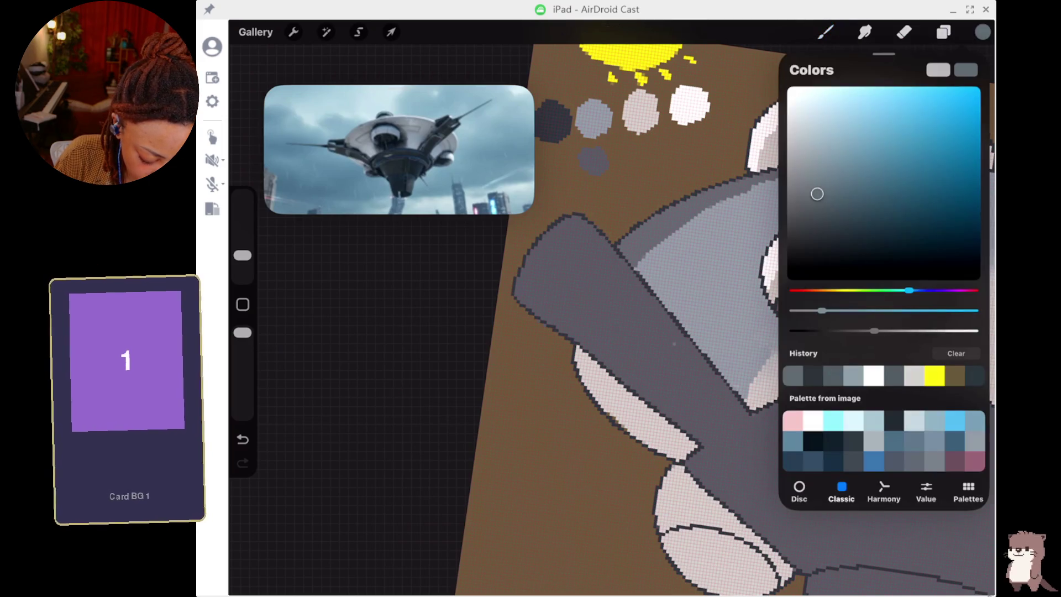
mouse_move(817, 193)
left_mouse_down()
mouse_move(817, 216)
mouse_move(841, 216)
left_mouse_up()
left_click(826, 32)
mouse_move(692, 213)
left_mouse_down()
mouse_move(640, 241)
mouse_move(661, 241)
left_mouse_up()
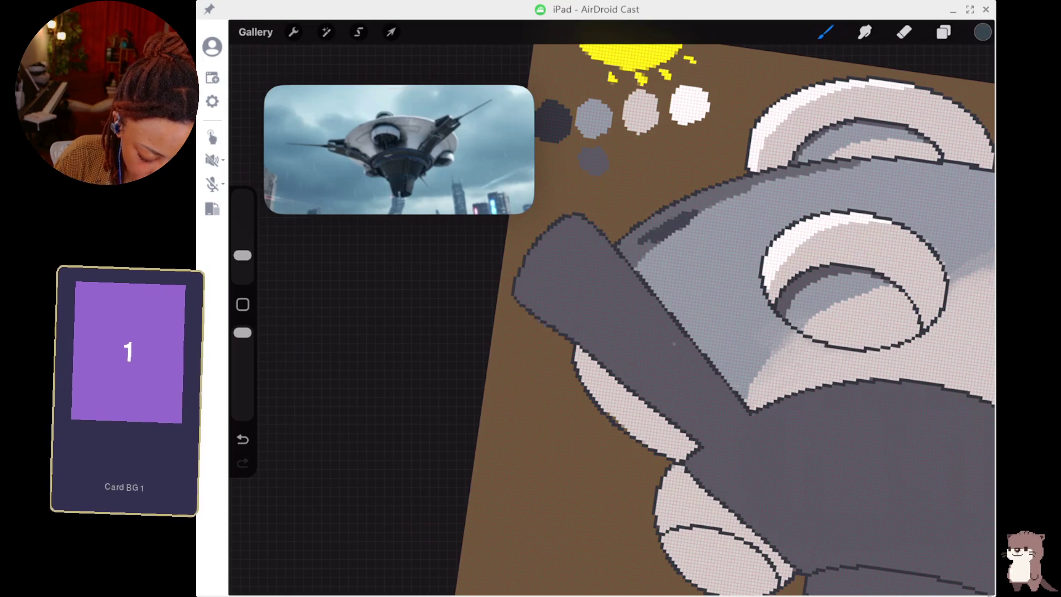
key("ctrl+z")
left_click(983, 32)
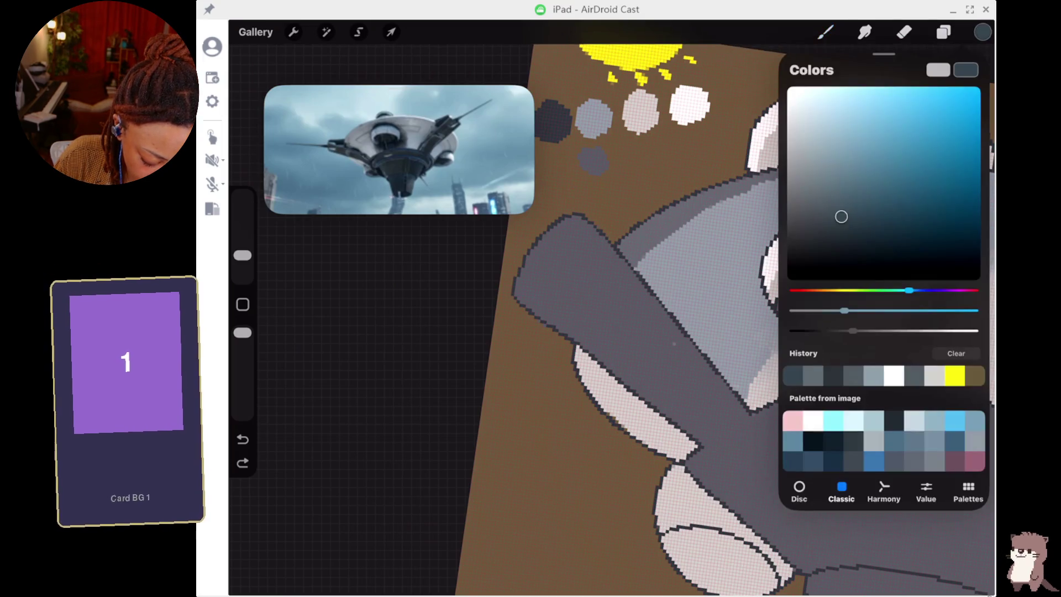
left_click_drag(842, 216, 870, 217)
left_click(825, 32)
mouse_move(716, 202)
left_mouse_down()
mouse_move(658, 232)
mouse_move(641, 258)
left_mouse_up()
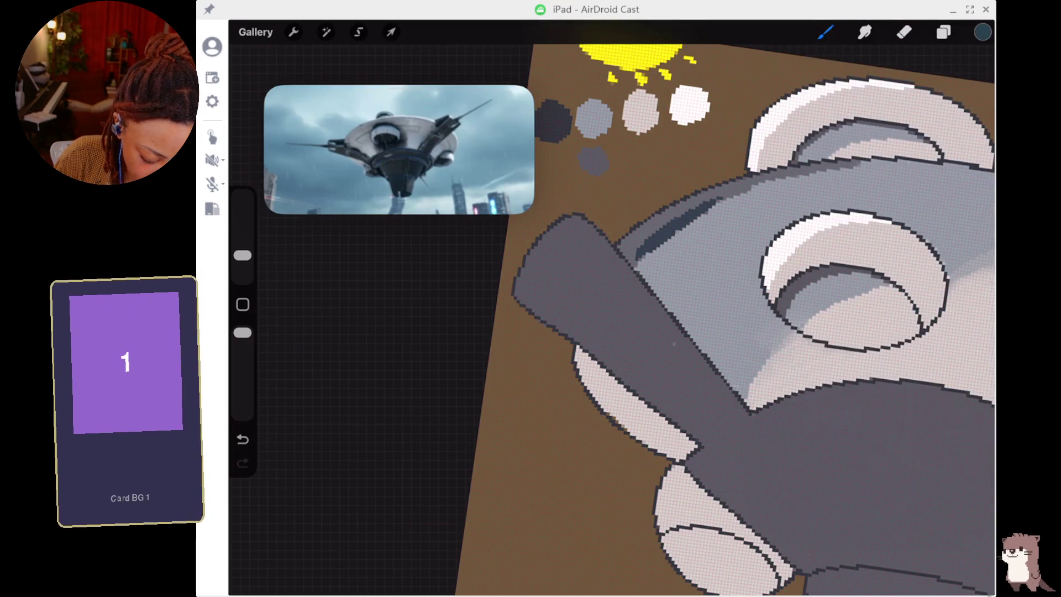
key("ctrl+z")
Pick a lighter blue-grey and paint shading strokes across the upper body.
left_click(943, 32)
left_click(983, 32)
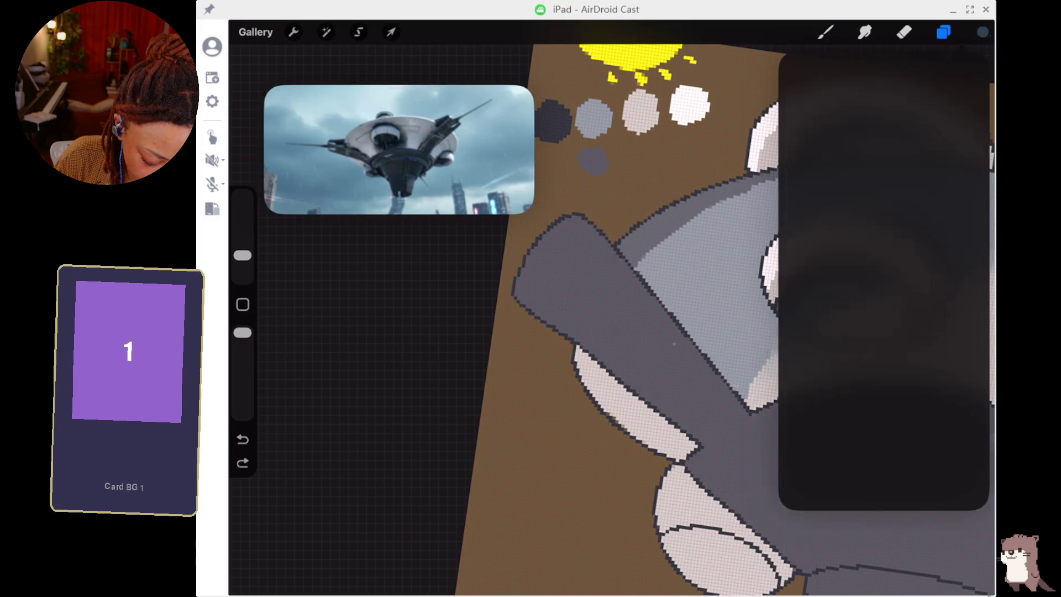
left_click_drag(870, 216, 870, 186)
left_click(982, 33)
left_click_drag(713, 203, 648, 253)
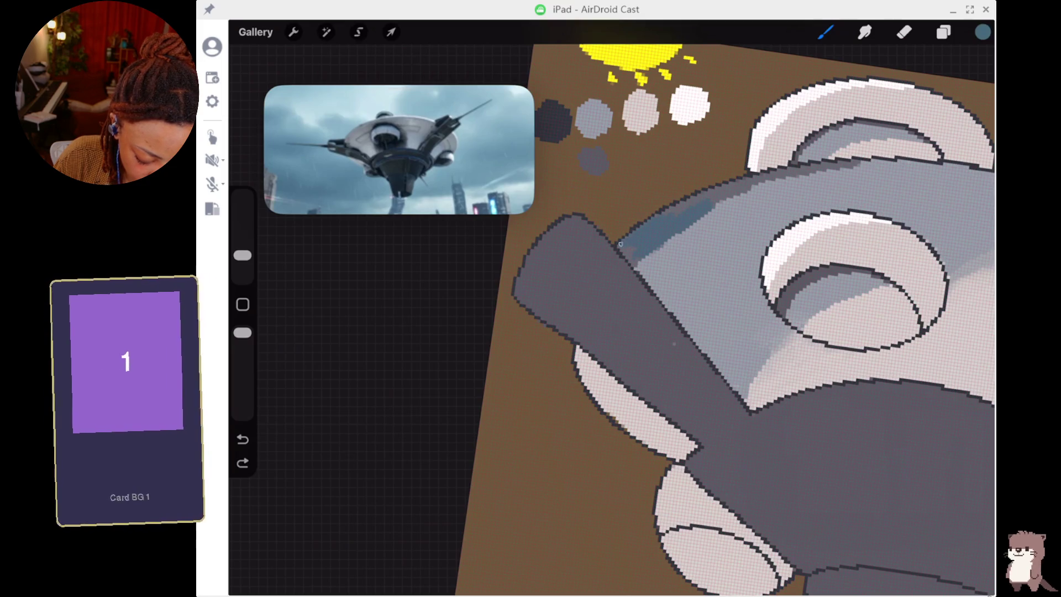
left_click_drag(634, 260, 637, 267)
left_click_drag(724, 200, 642, 259)
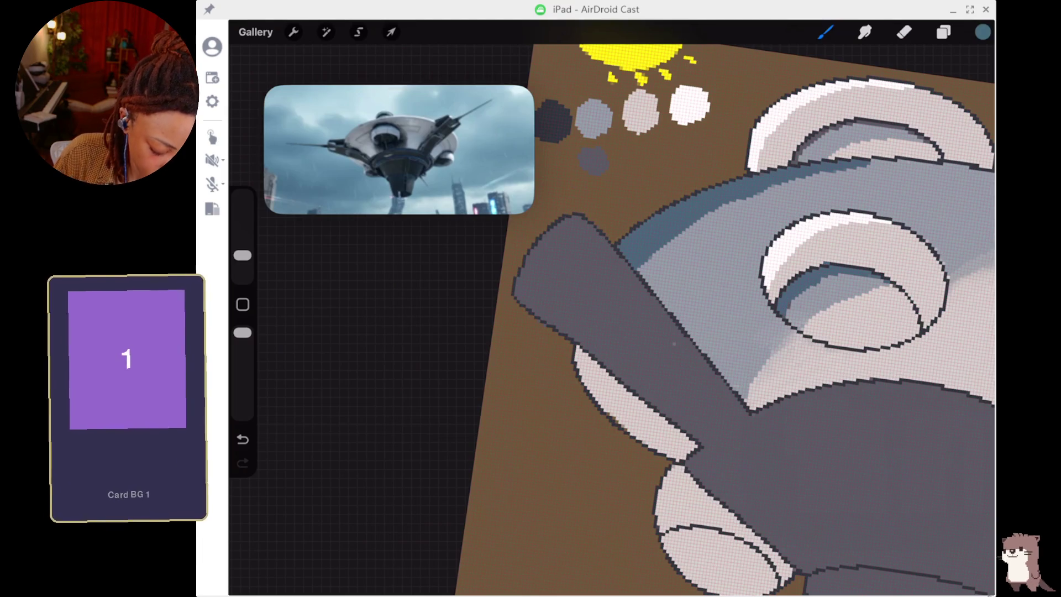
Shrink the brush and repaint part of the blue shading and the body's top edge in lighter grey.
left_click(904, 32)
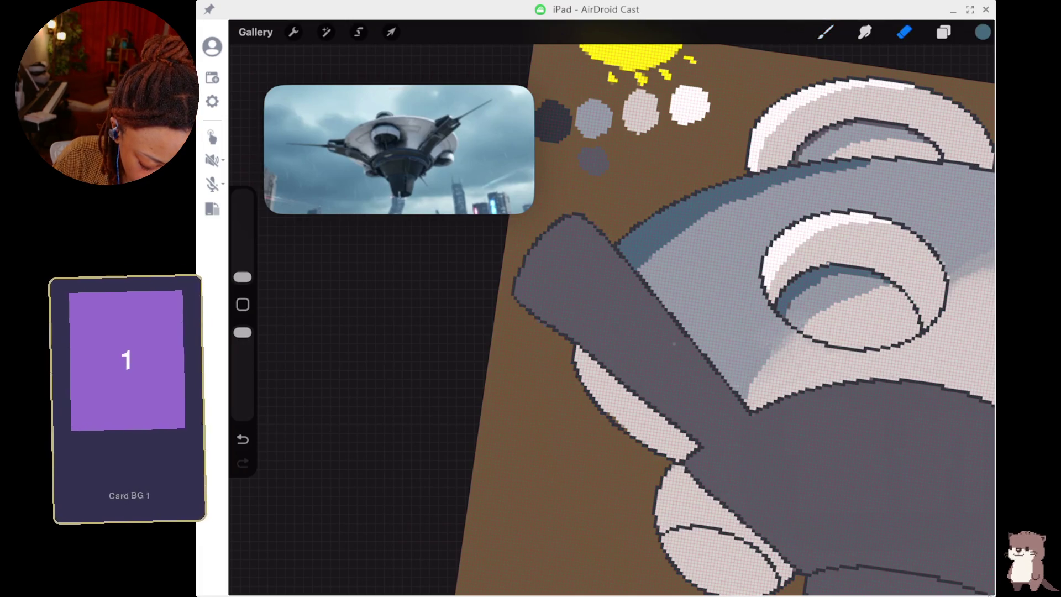
scroll(656, 379, "down", 5)
scroll(677, 373, "up", 2)
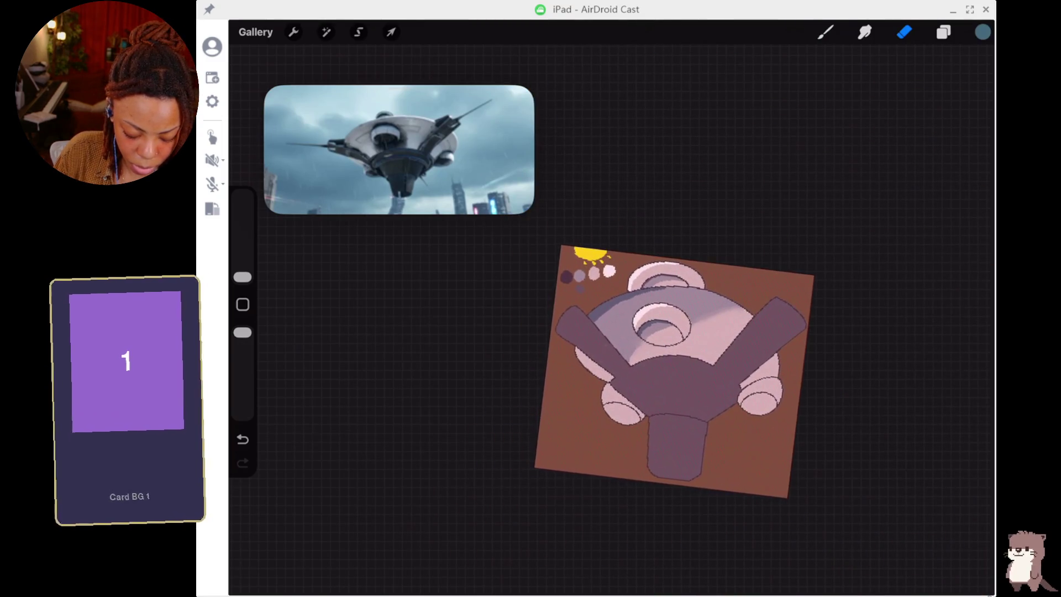
scroll(682, 369, "up", 2)
scroll(690, 371, "up", 2)
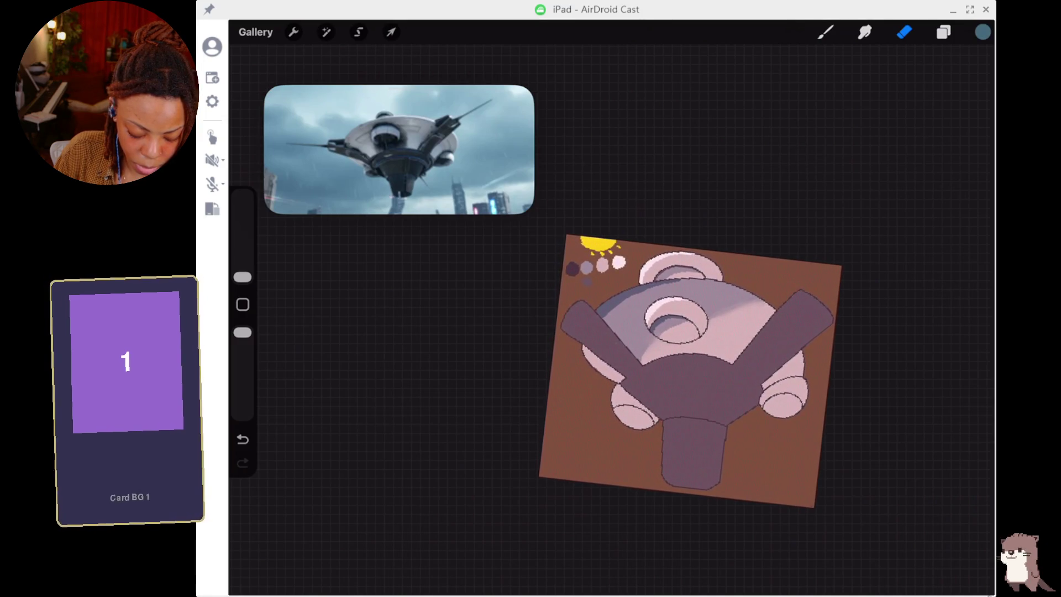
scroll(691, 371, "up", 5)
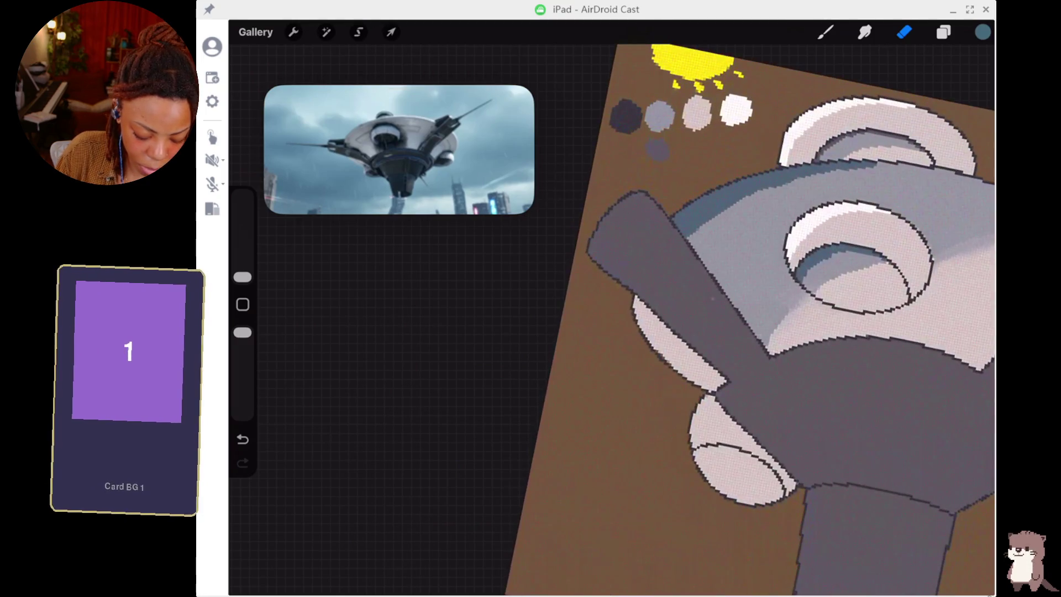
scroll(718, 359, "down", 2)
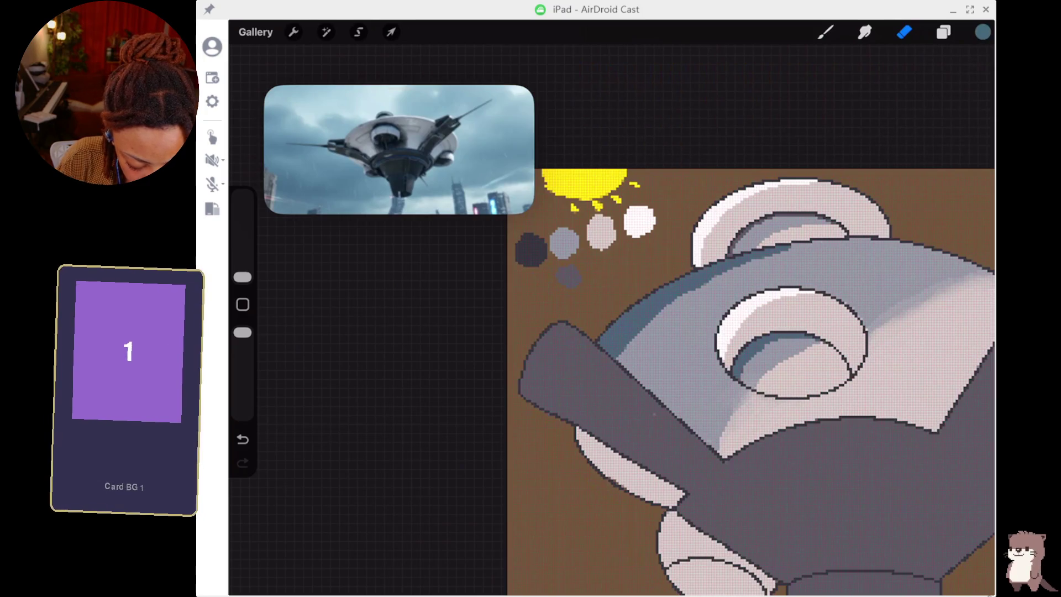
left_click_drag(243, 277, 243, 274)
left_click(825, 32)
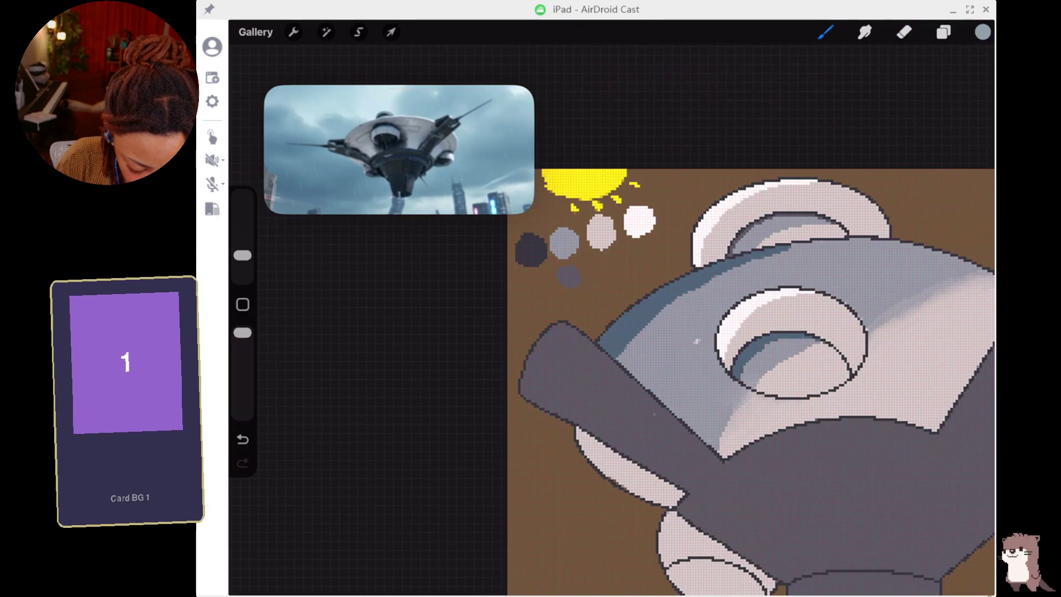
mouse_move(657, 332)
left_mouse_down()
mouse_move(625, 323)
mouse_move(619, 309)
mouse_move(617, 357)
mouse_move(608, 357)
mouse_move(624, 345)
mouse_move(608, 328)
mouse_move(702, 274)
mouse_move(789, 248)
left_mouse_up()
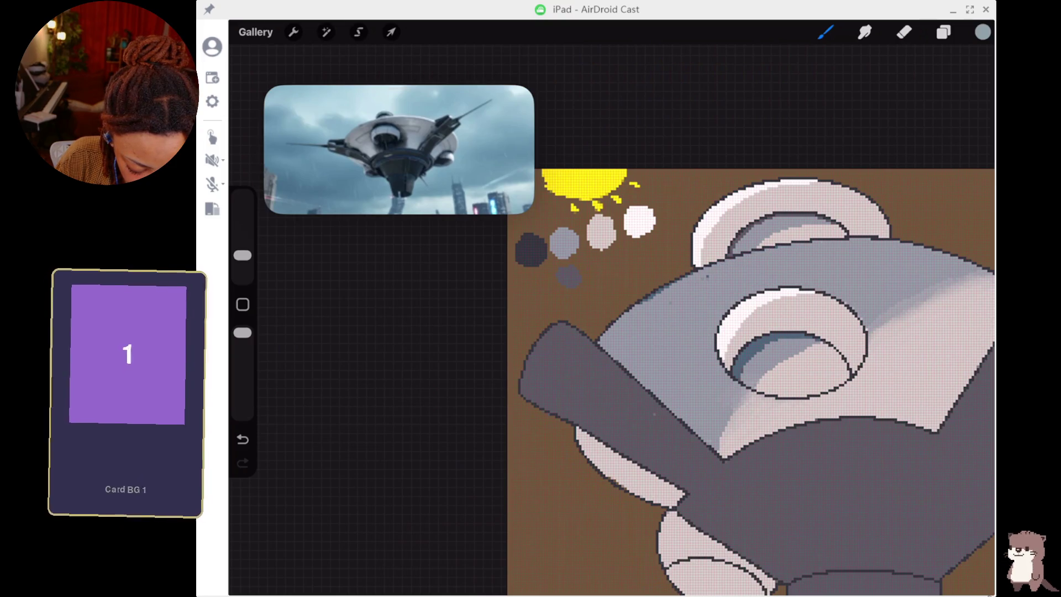
left_click_drag(663, 287, 644, 303)
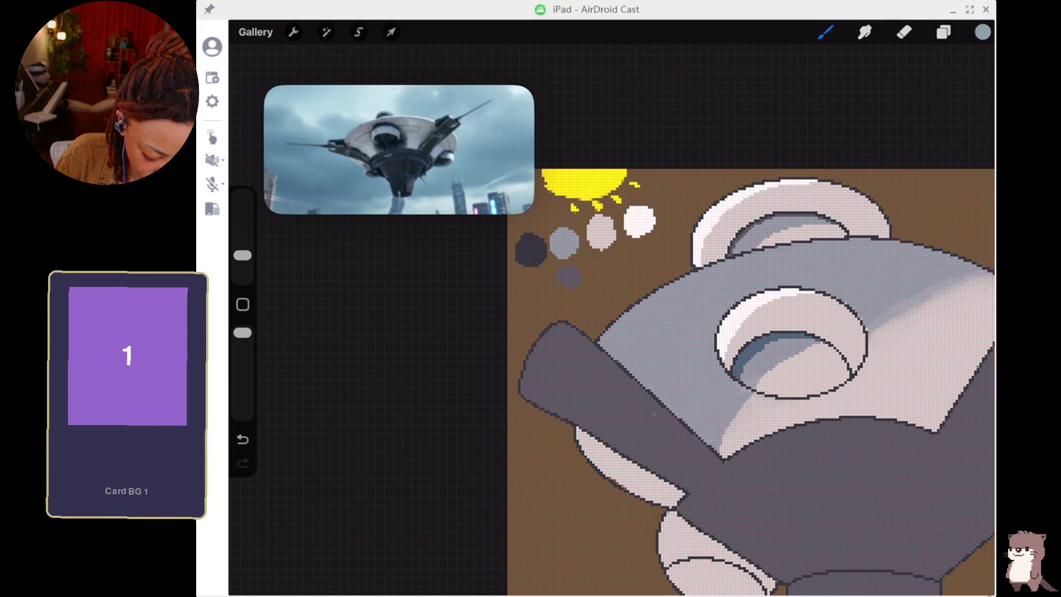
Add darker shading and light diagonal glints inside the ring recess.
left_click_drag(758, 386, 778, 369)
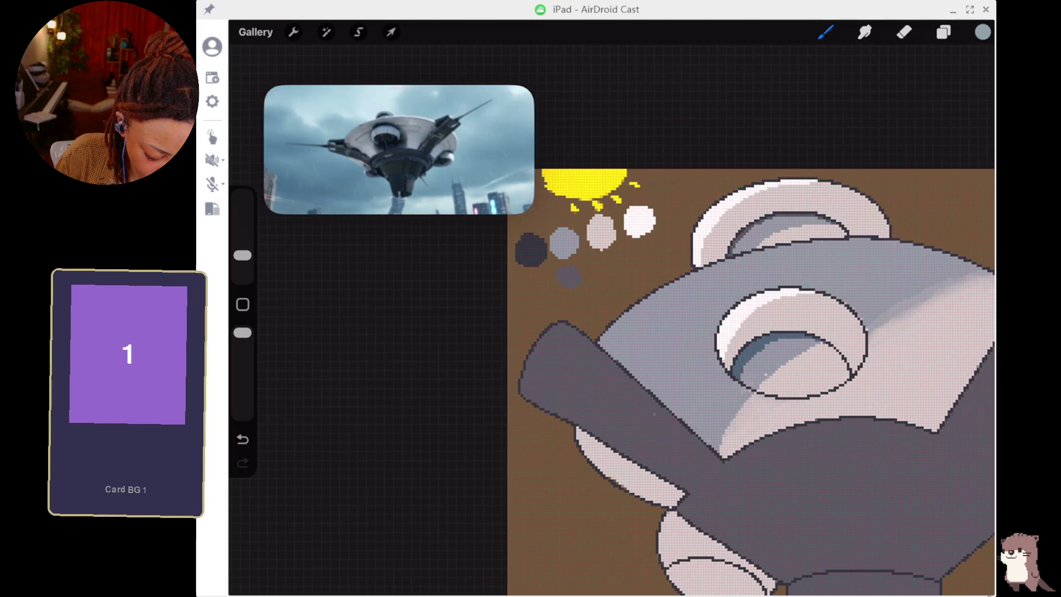
left_click_drag(794, 388, 842, 360)
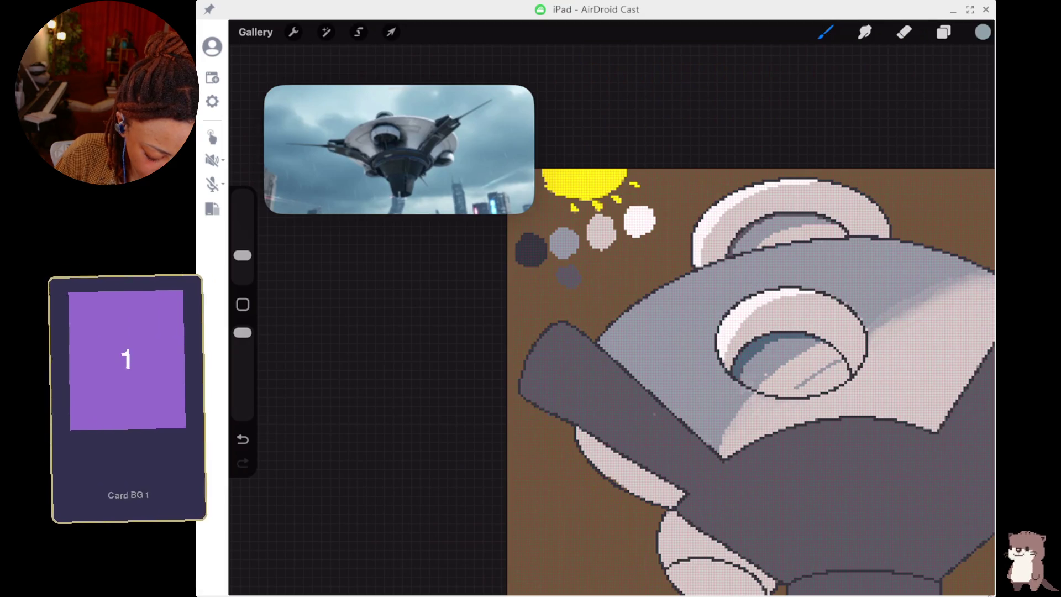
left_click_drag(777, 399, 728, 452)
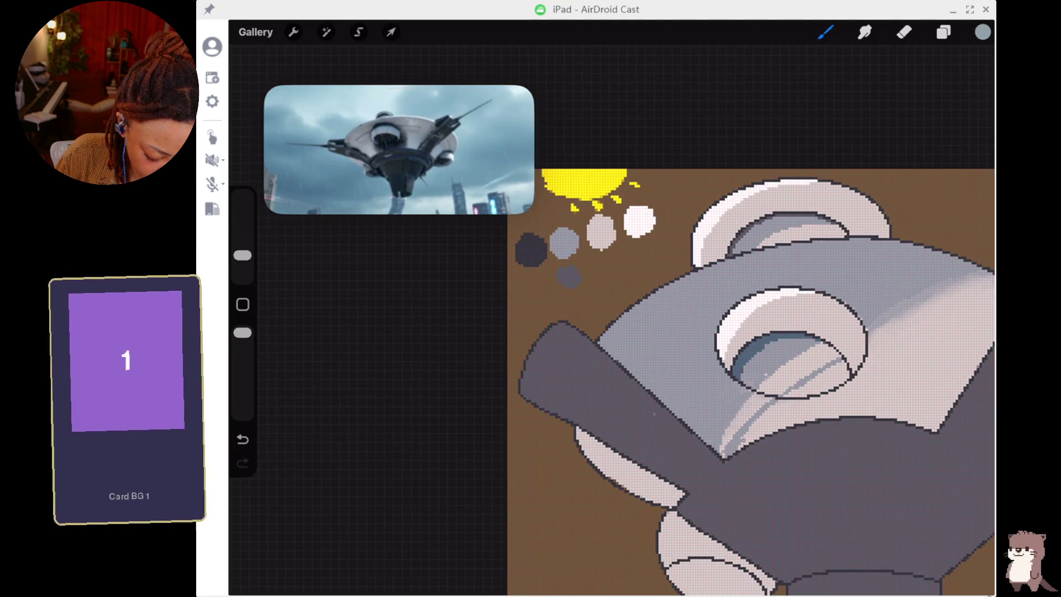
left_click_drag(751, 411, 724, 449)
mouse_move(752, 412)
left_mouse_down()
mouse_move(791, 370)
mouse_move(768, 365)
mouse_move(790, 387)
mouse_move(824, 357)
mouse_move(804, 356)
mouse_move(830, 349)
left_mouse_up()
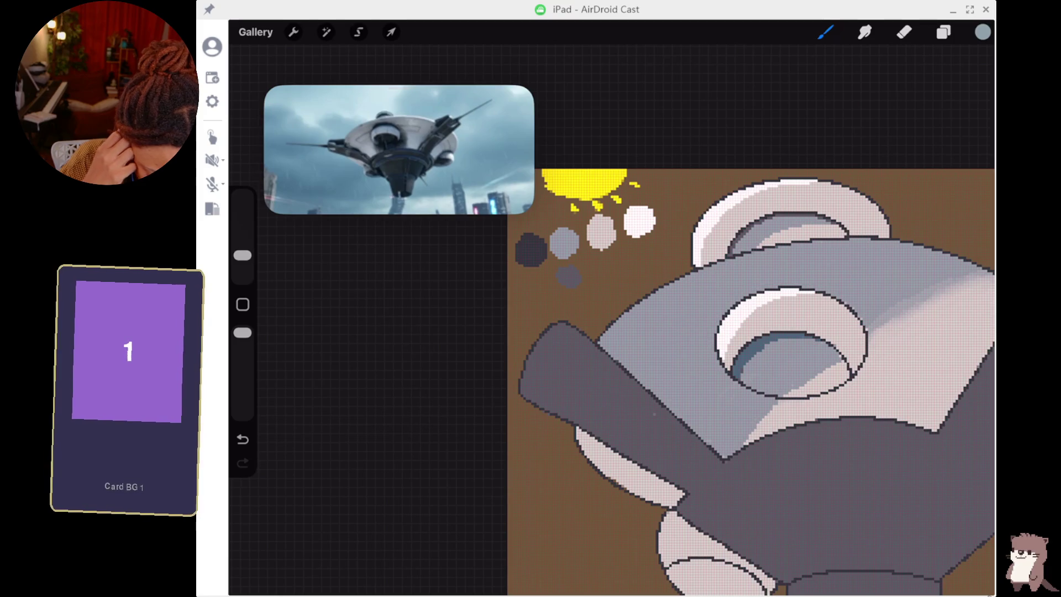
Stroke a thin grey reflection line, a diagonal band and a small shading mark on the body's right side.
left_click_drag(871, 347, 983, 288)
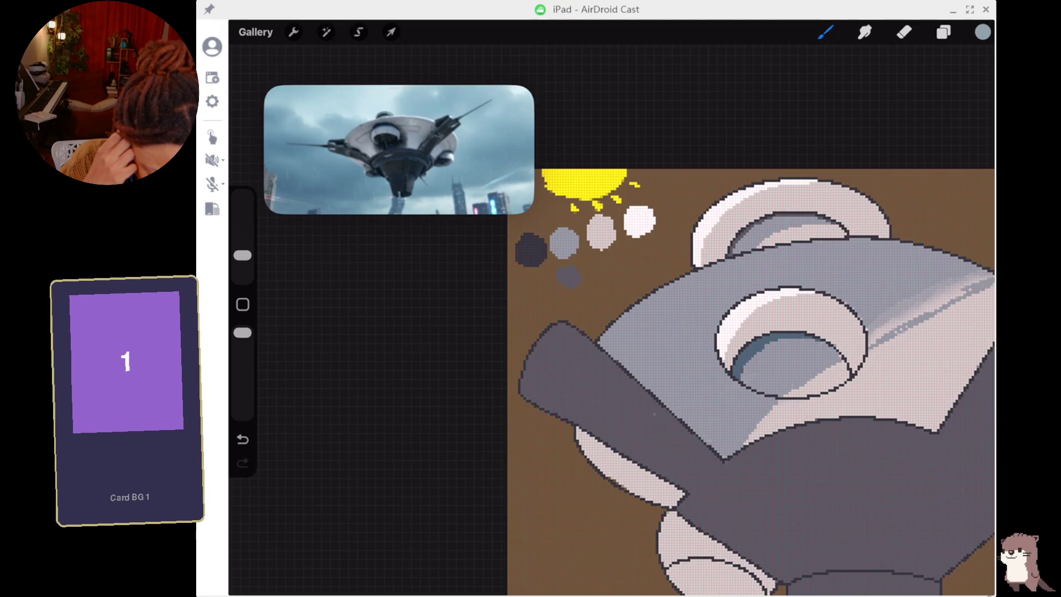
mouse_move(972, 276)
left_mouse_down()
mouse_move(878, 340)
mouse_move(915, 304)
left_mouse_up()
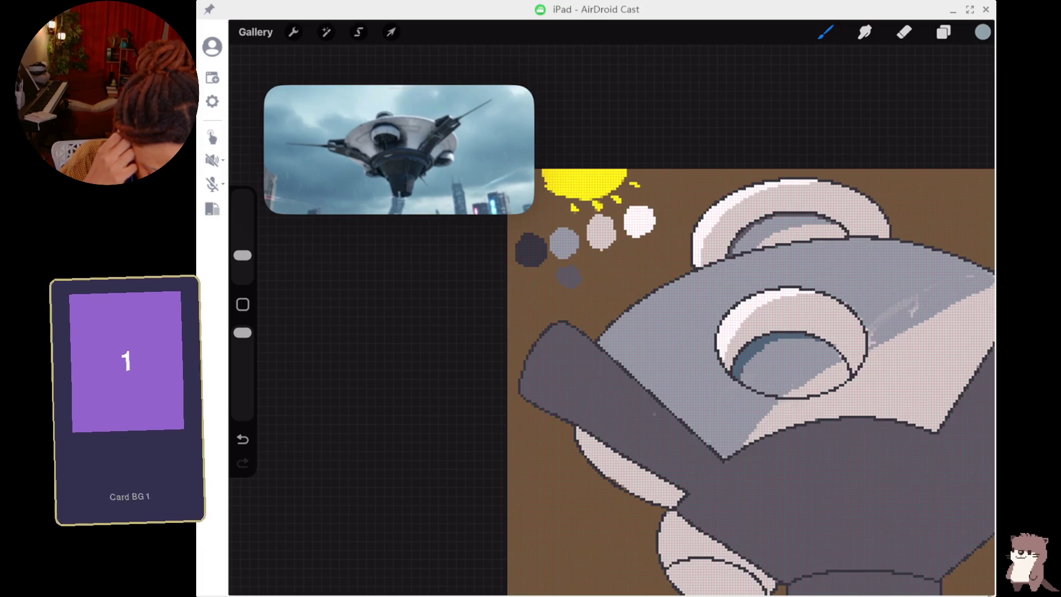
left_click_drag(872, 331, 867, 340)
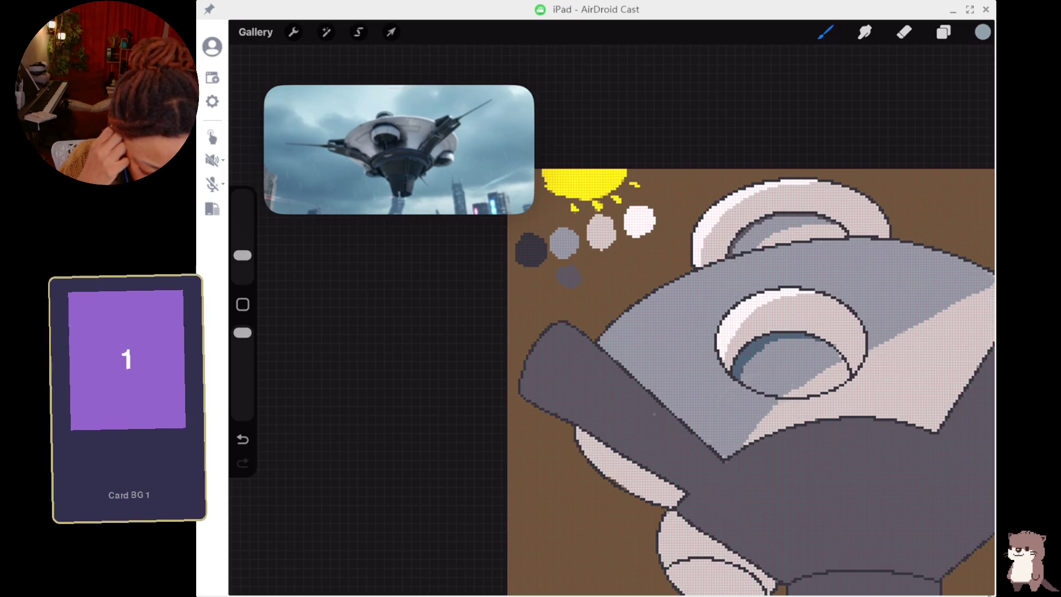
mouse_move(790, 365)
left_mouse_down()
mouse_move(774, 332)
mouse_move(818, 349)
left_mouse_up()
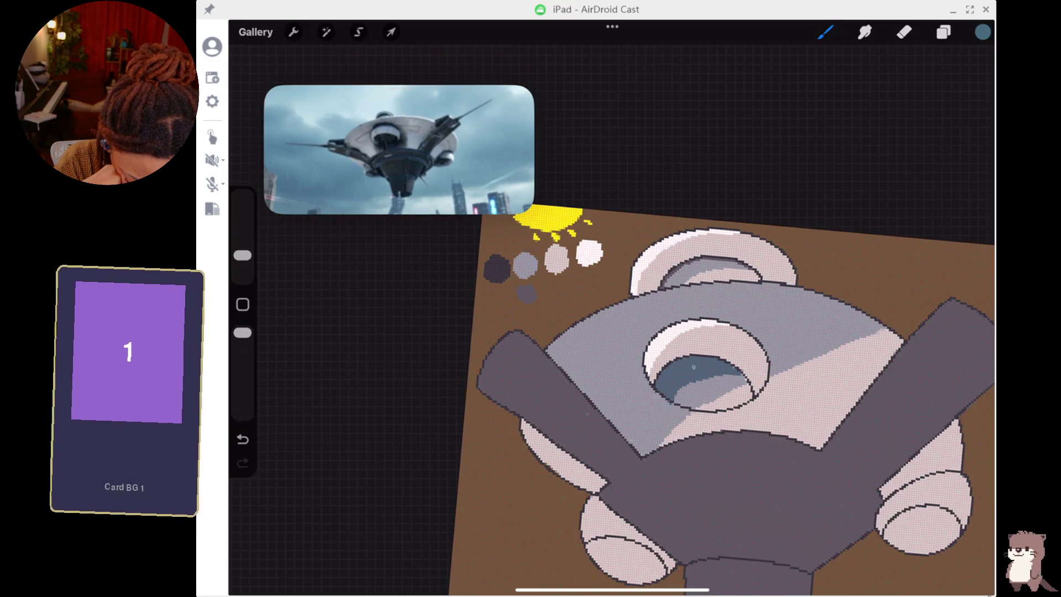
Sample a grey from the canvas and try it inside the ring, then undo the blob.
key("e")
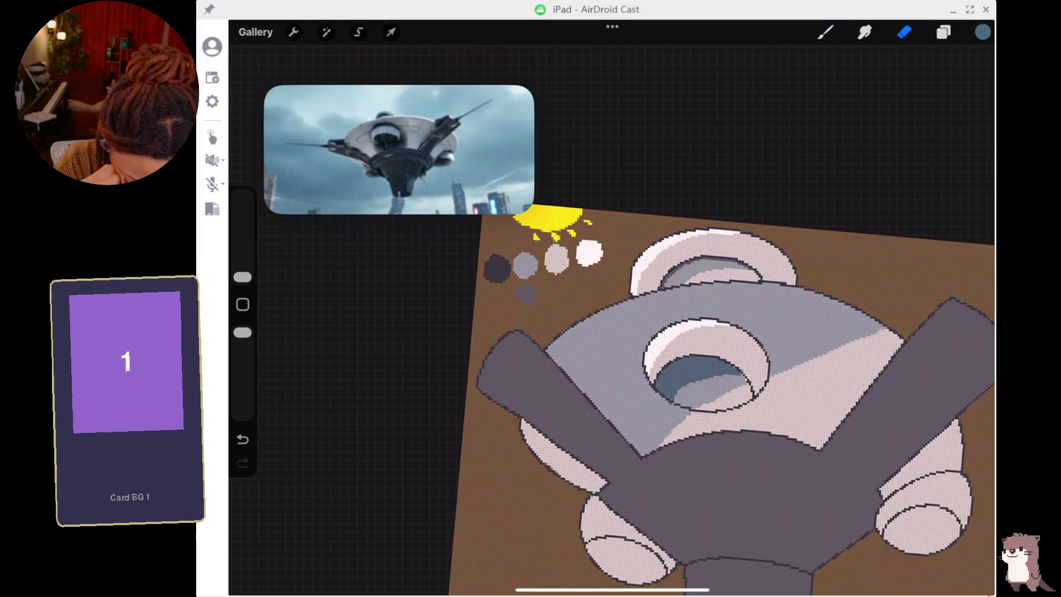
scroll(785, 376, "up", 5)
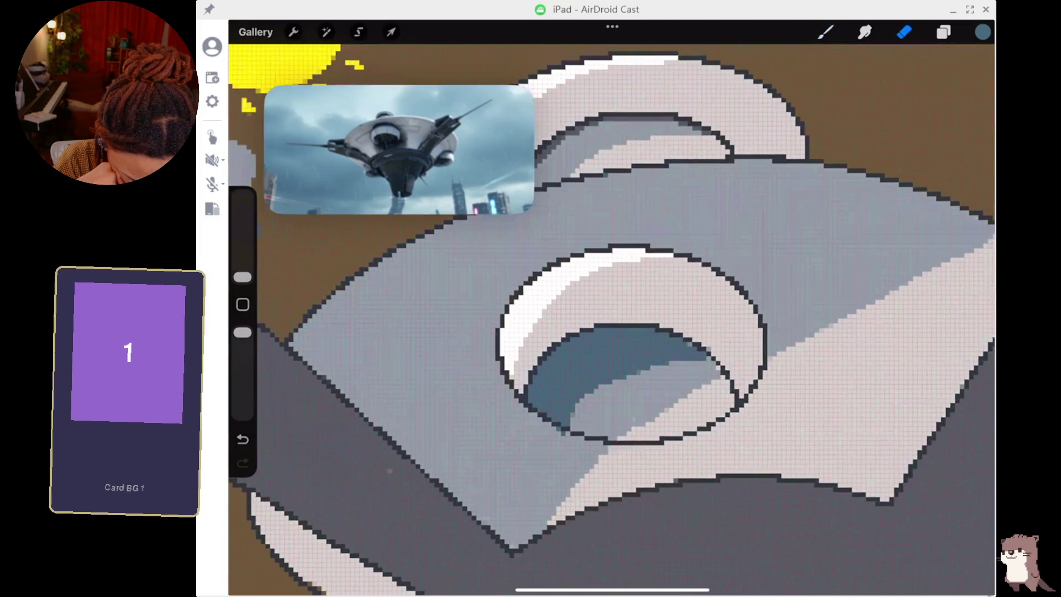
left_click(506, 456)
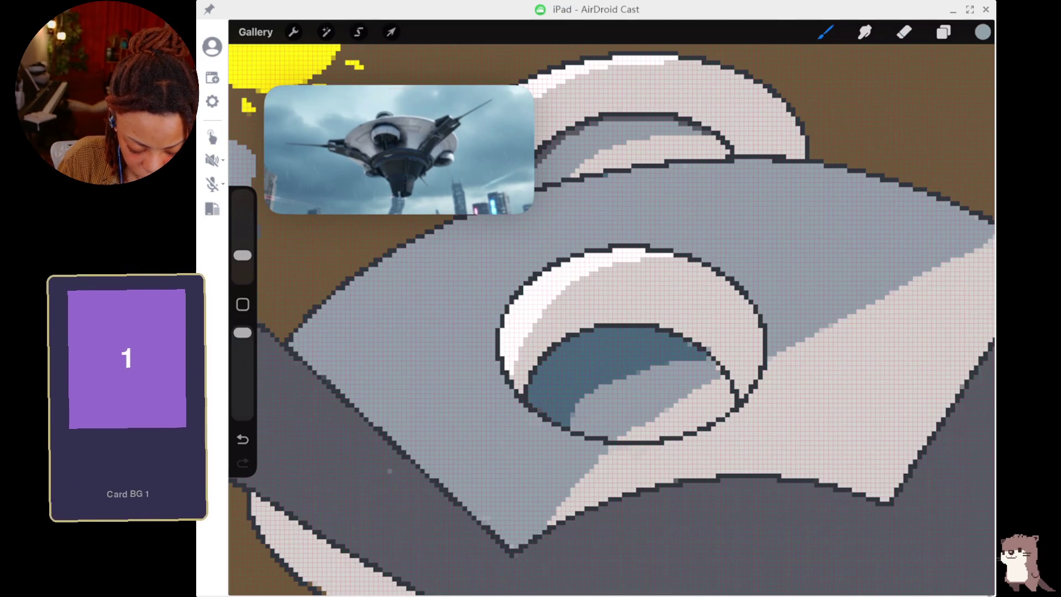
mouse_move(608, 318)
left_mouse_down()
mouse_move(603, 301)
mouse_move(624, 296)
left_mouse_up()
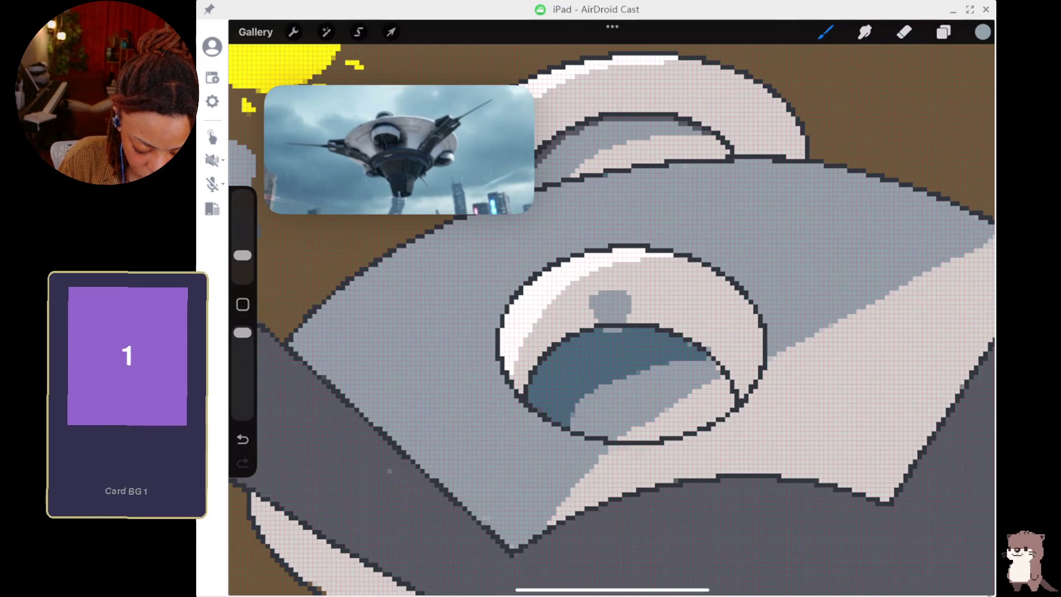
key("ctrl+z")
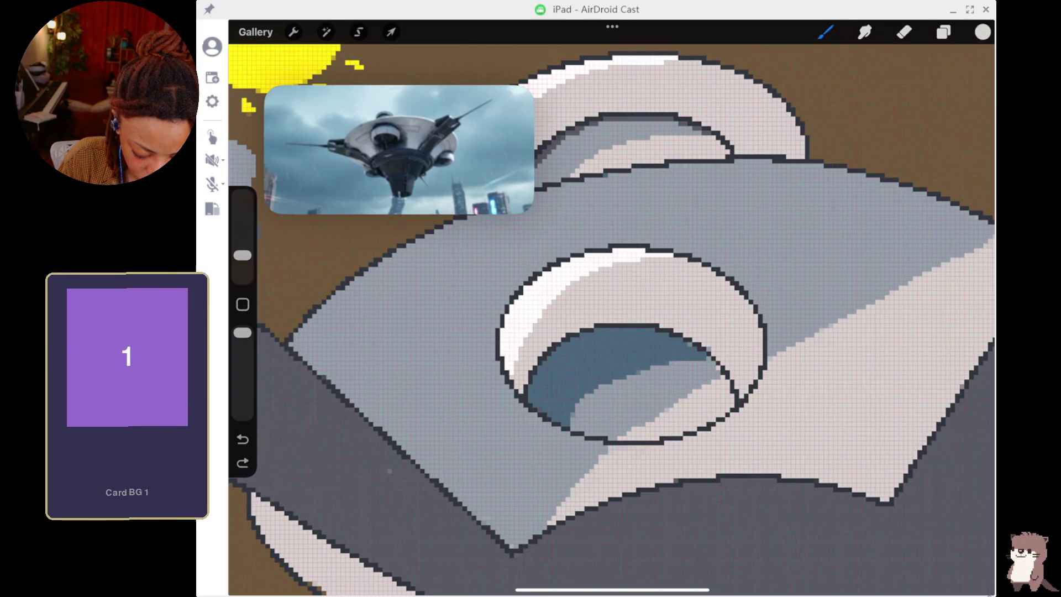
Sample the ring's blue-grey and light grey, reshade the hollow's lower right, then undo that stroke.
left_click(625, 332)
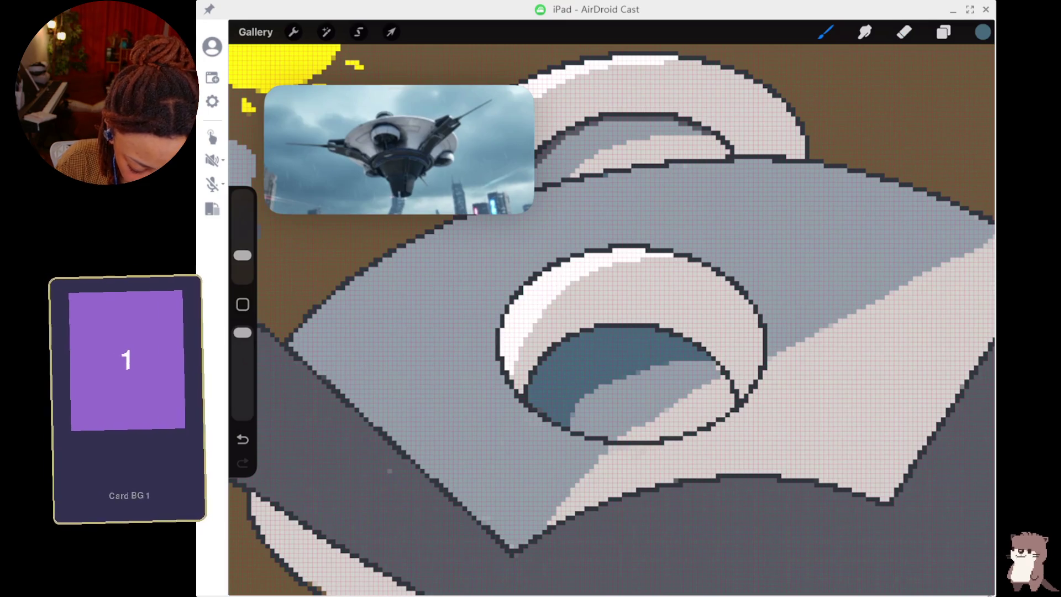
key("e")
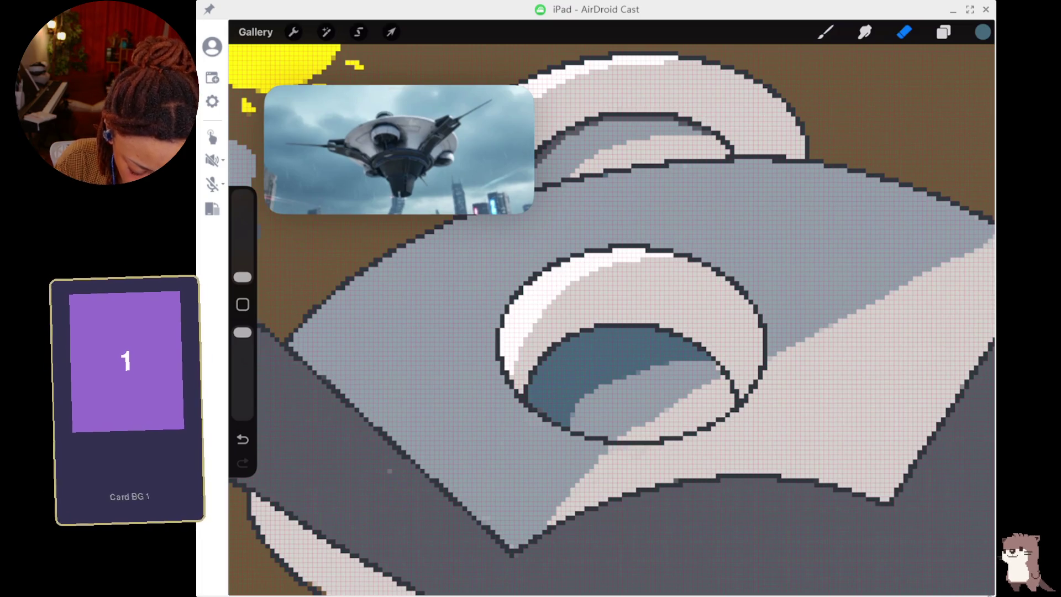
key("b")
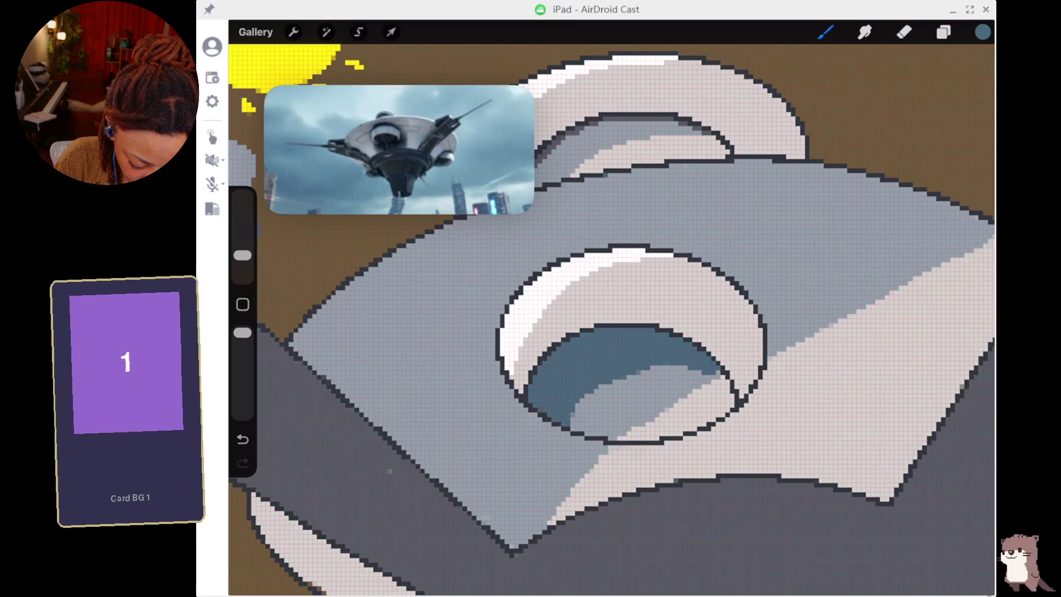
left_click(639, 378)
left_click(826, 32)
left_click(826, 32)
left_click_drag(693, 417, 644, 429)
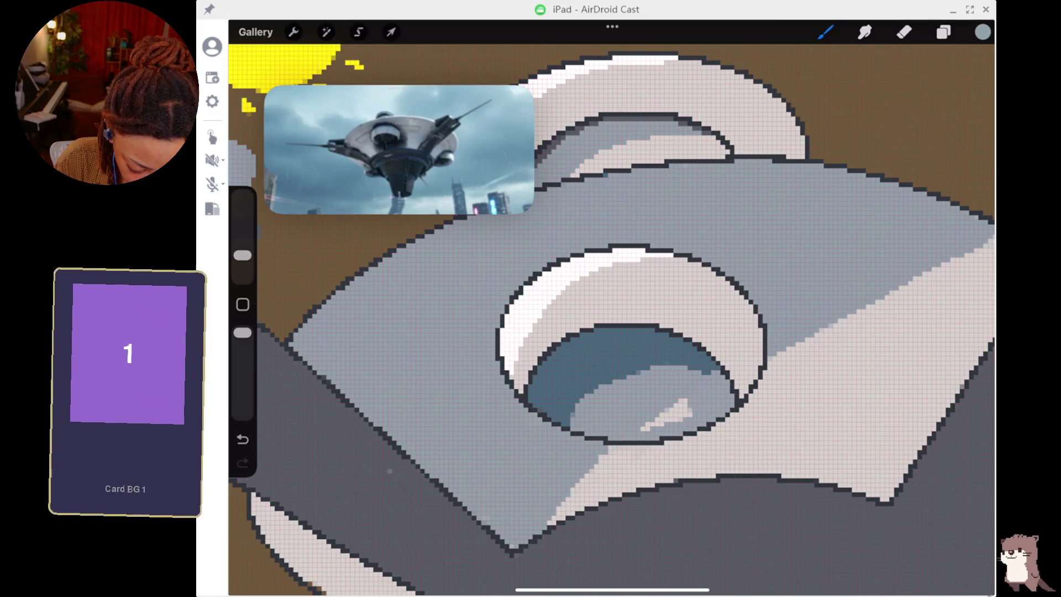
key("ctrl+z")
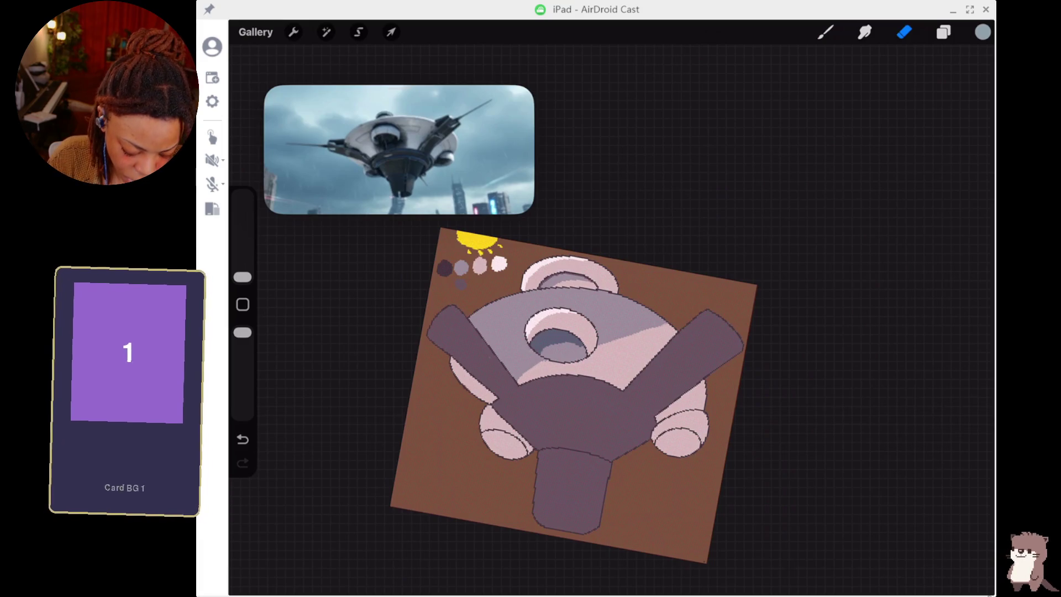
Erase light speckles across the dome's right-side shading, then return to the brush.
key("b")
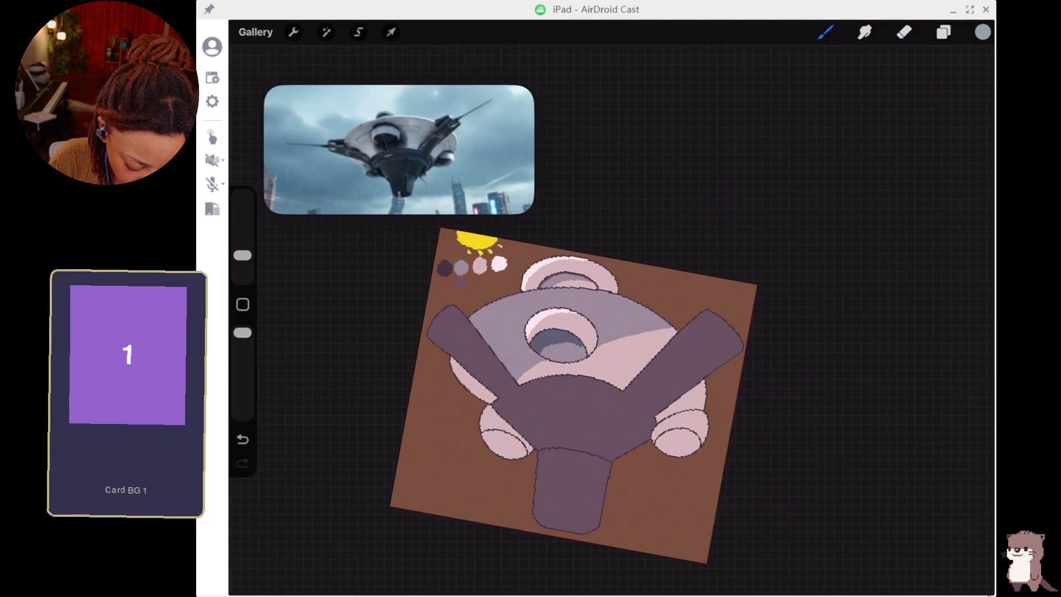
key("e")
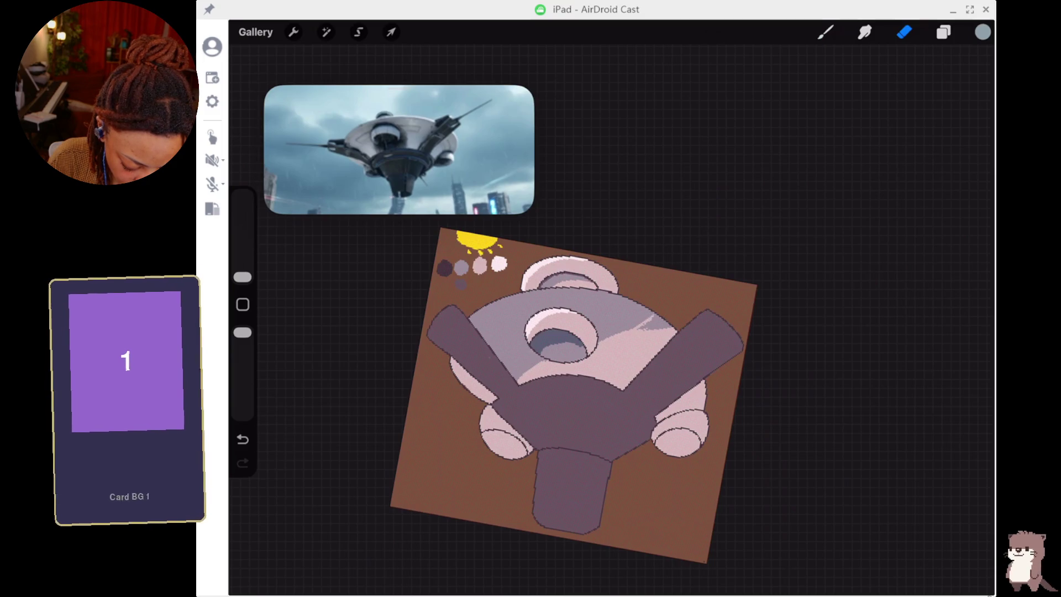
left_click_drag(644, 326, 665, 326)
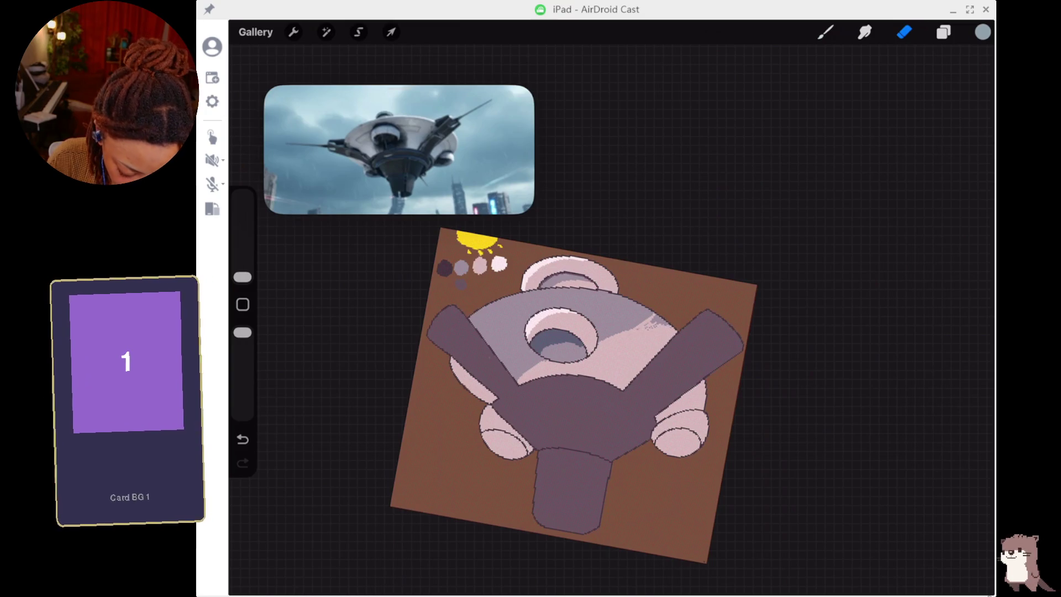
scroll(686, 387, "up", 5)
key("b")
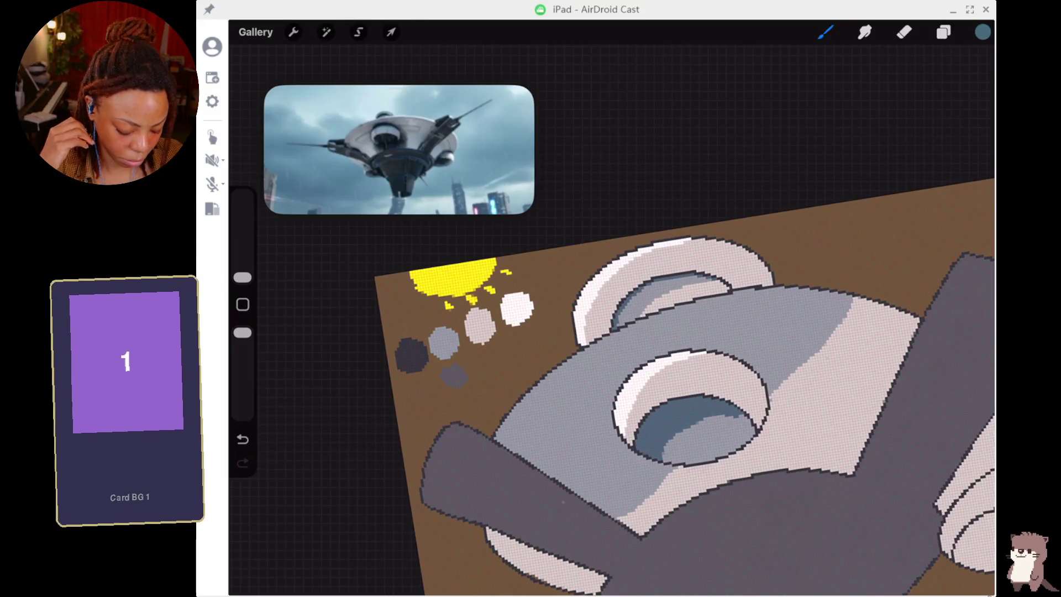
Switch to the Eraser tool.
left_click(904, 32)
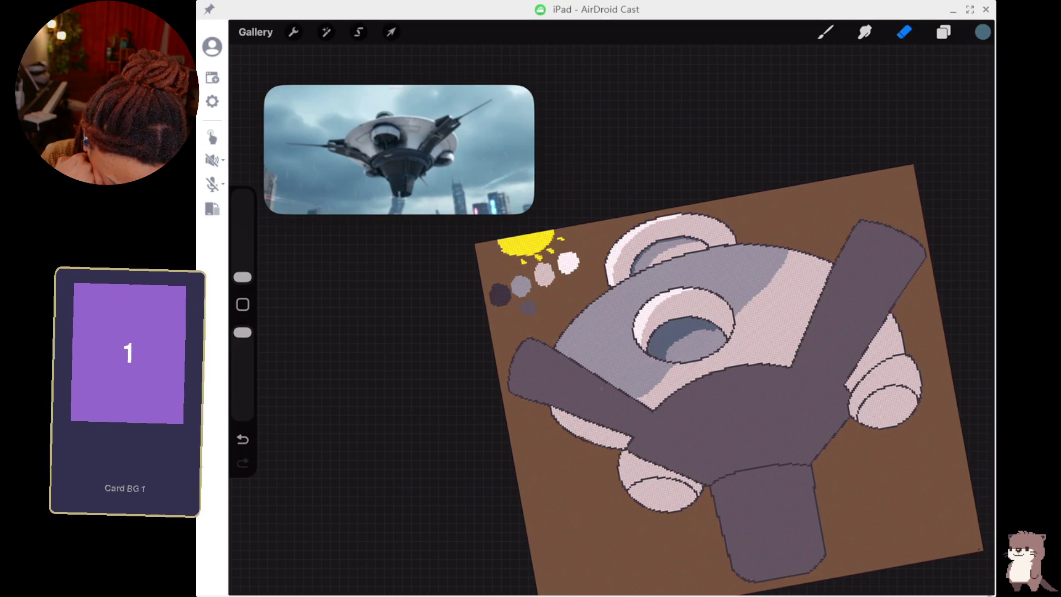
Unlock Layer 3, make it the active layer, and pick the darkest swatch for outlining.
left_click(944, 32)
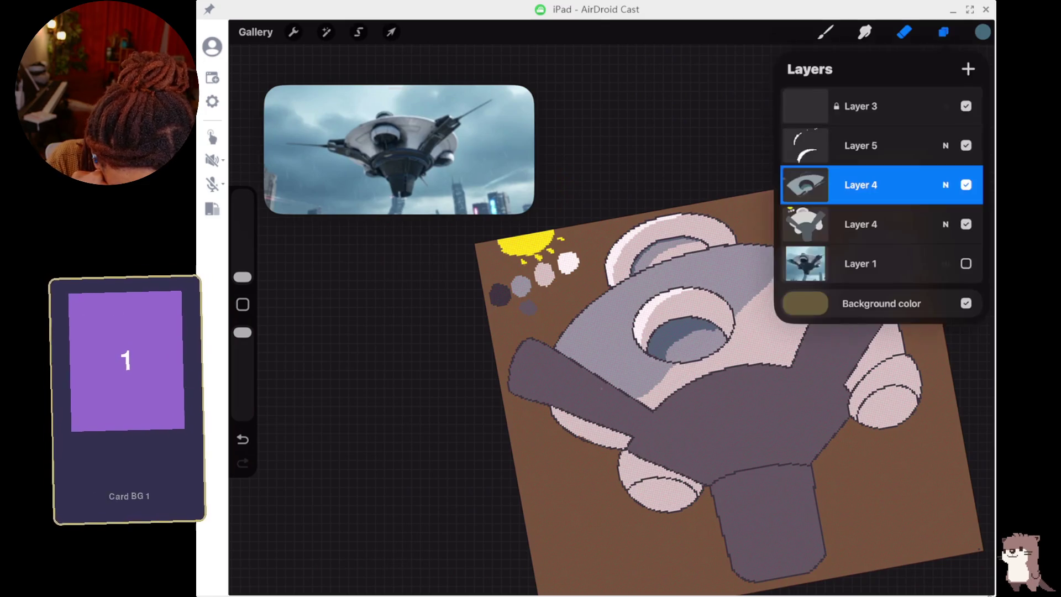
left_click(861, 224)
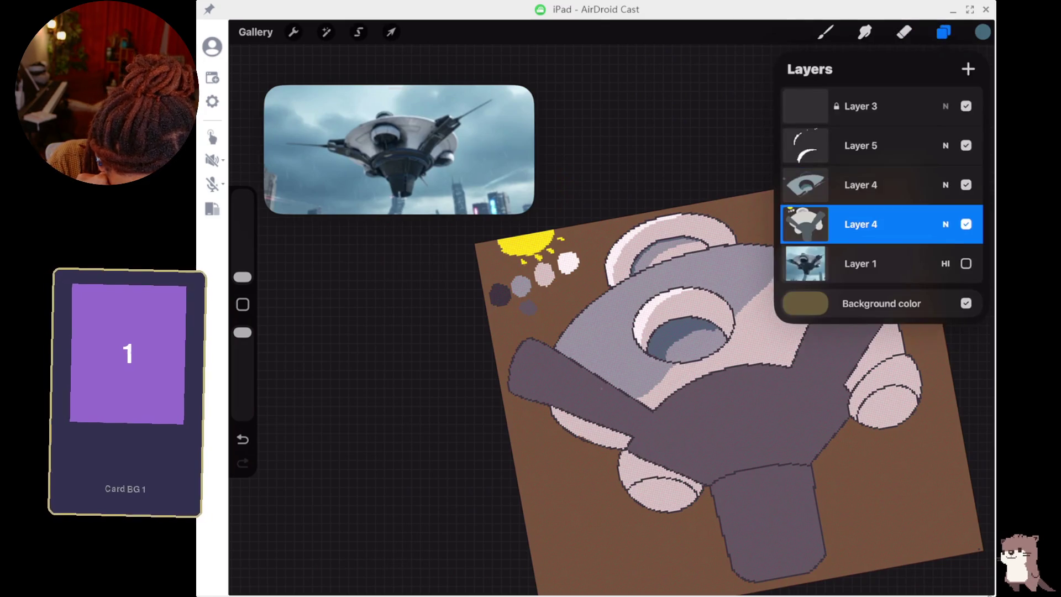
left_click(861, 106)
left_click(860, 106)
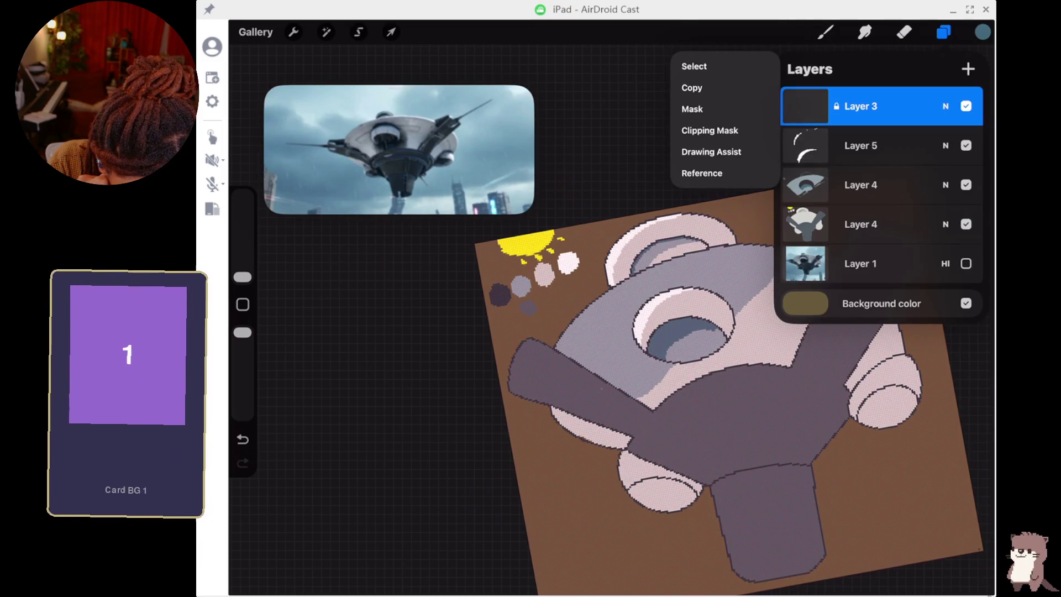
left_click_drag(939, 106, 852, 106)
left_click(805, 107)
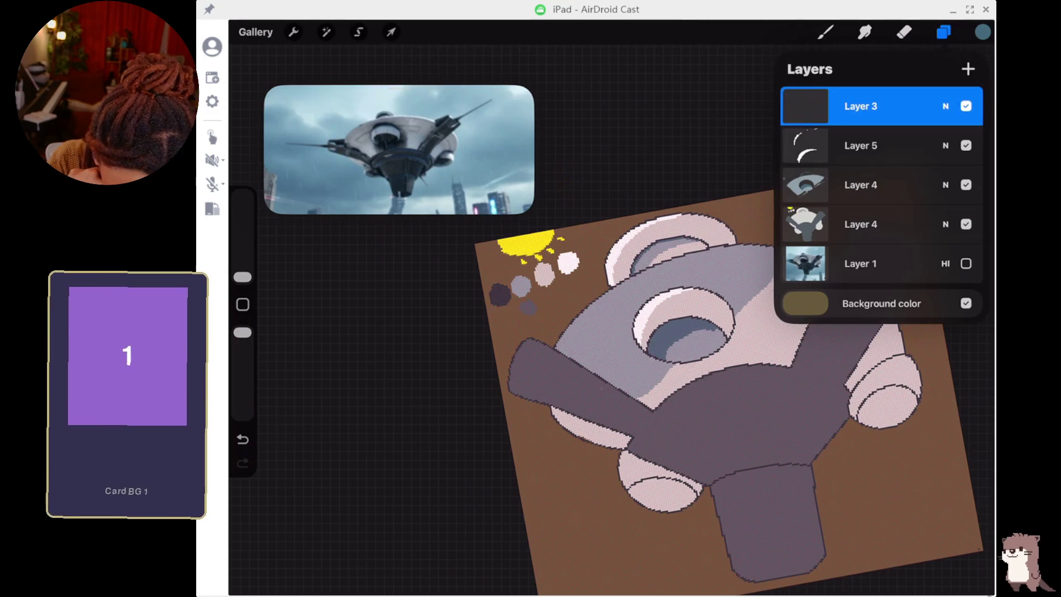
left_click(500, 296)
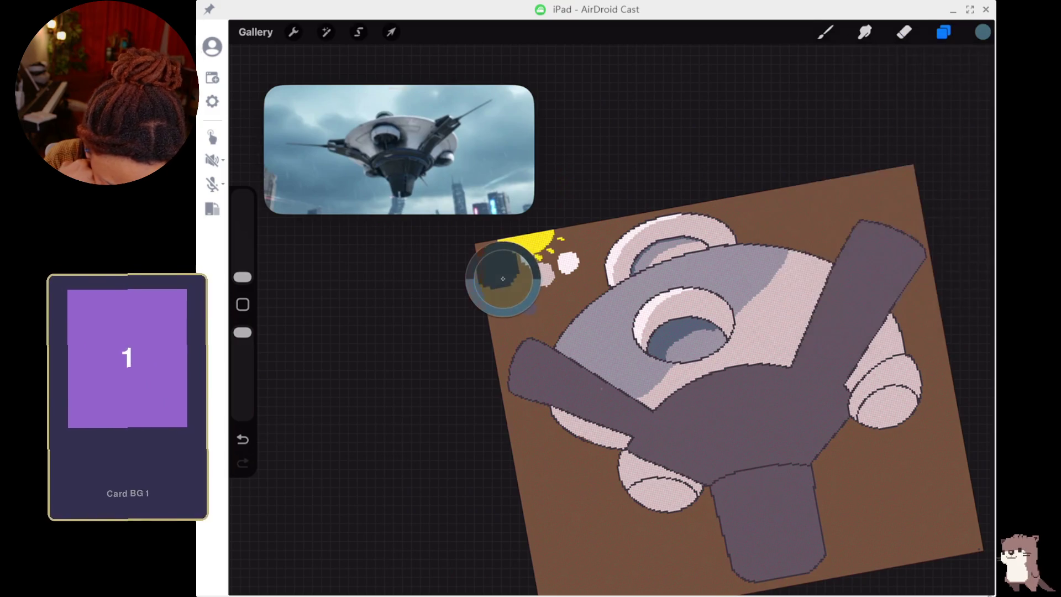
left_click(825, 32)
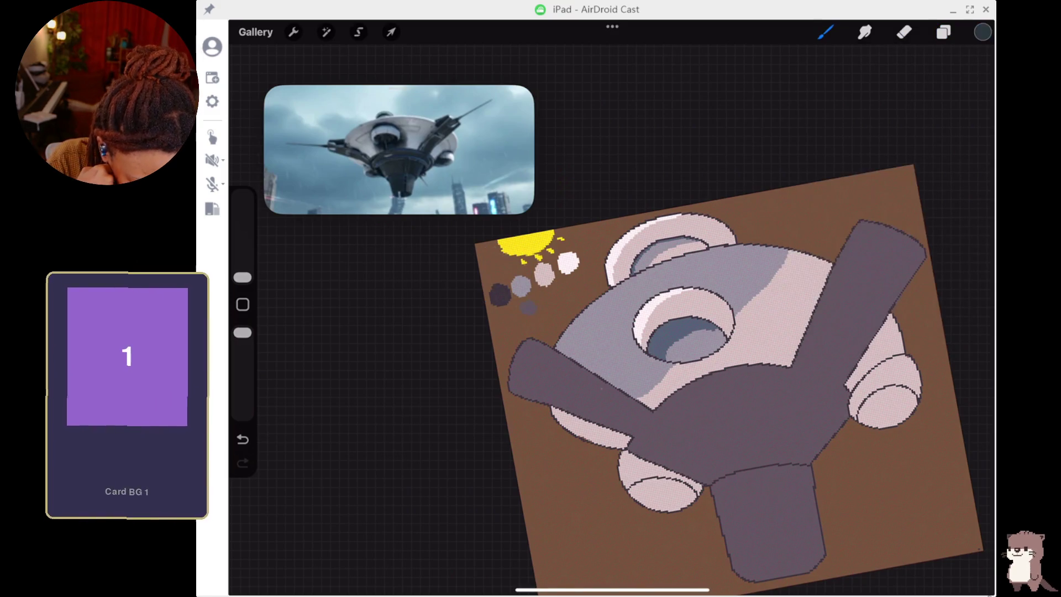
scroll(608, 310, "up", 5)
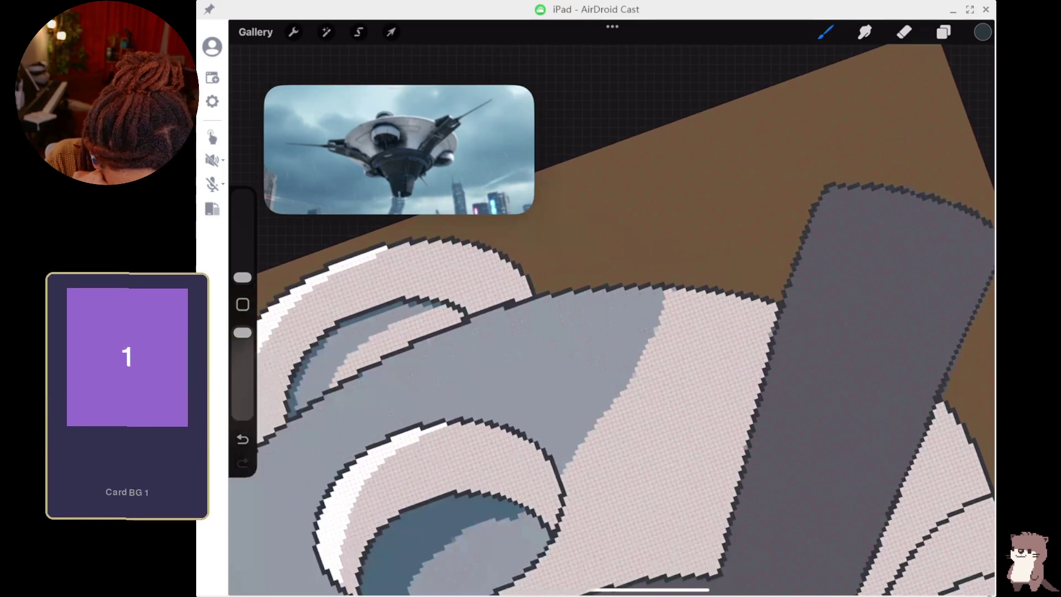
Draw the dark back-arm outline behind the right arm on Layer 3.
left_click_drag(798, 201, 718, 288)
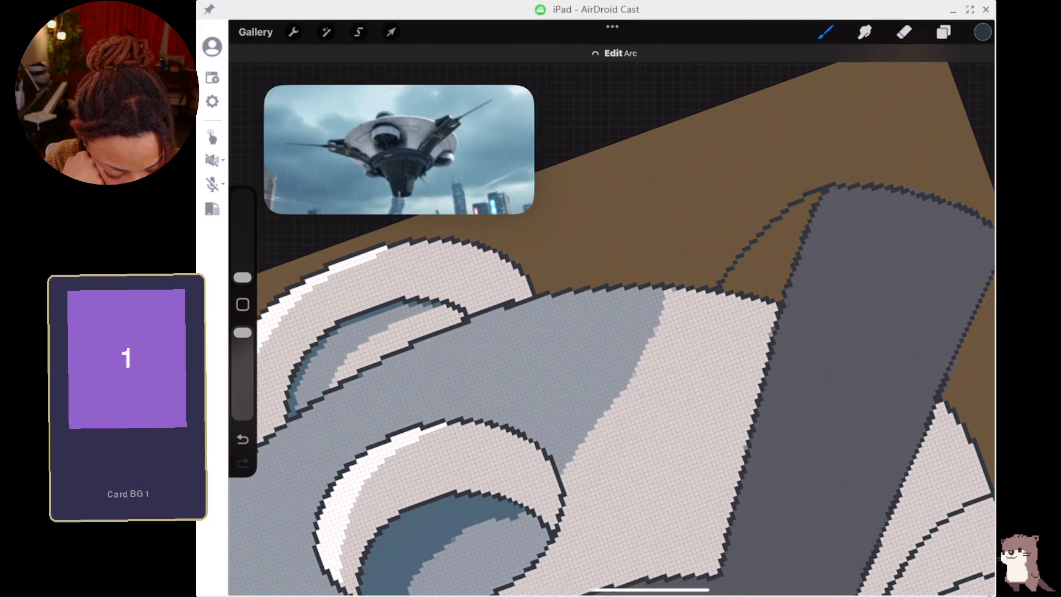
key("ctrl+z")
key("ctrl+z")
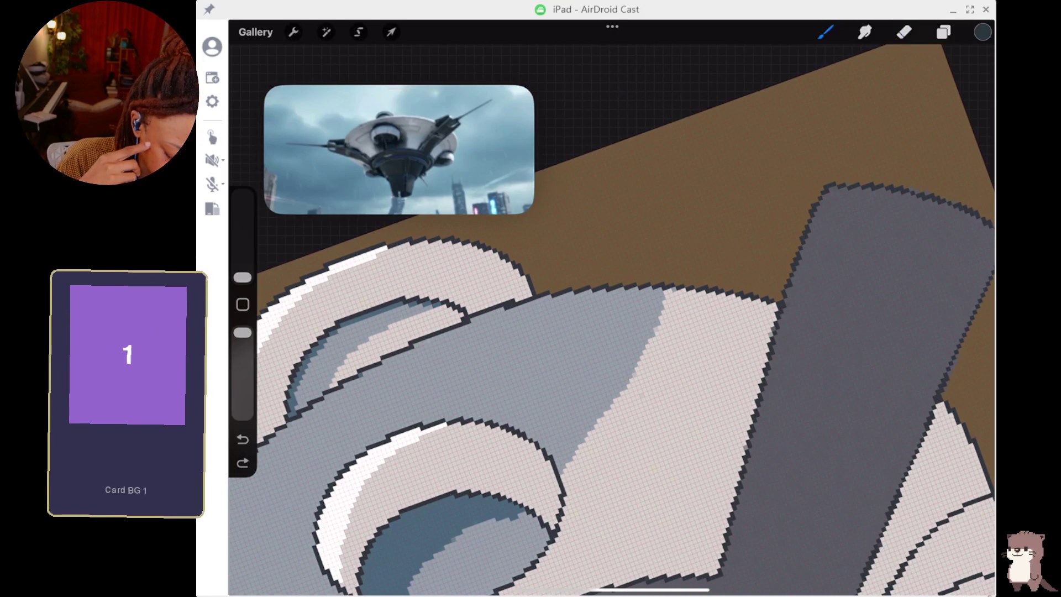
mouse_move(828, 187)
left_mouse_down()
mouse_move(700, 241)
mouse_move(669, 284)
mouse_move(678, 281)
left_mouse_up()
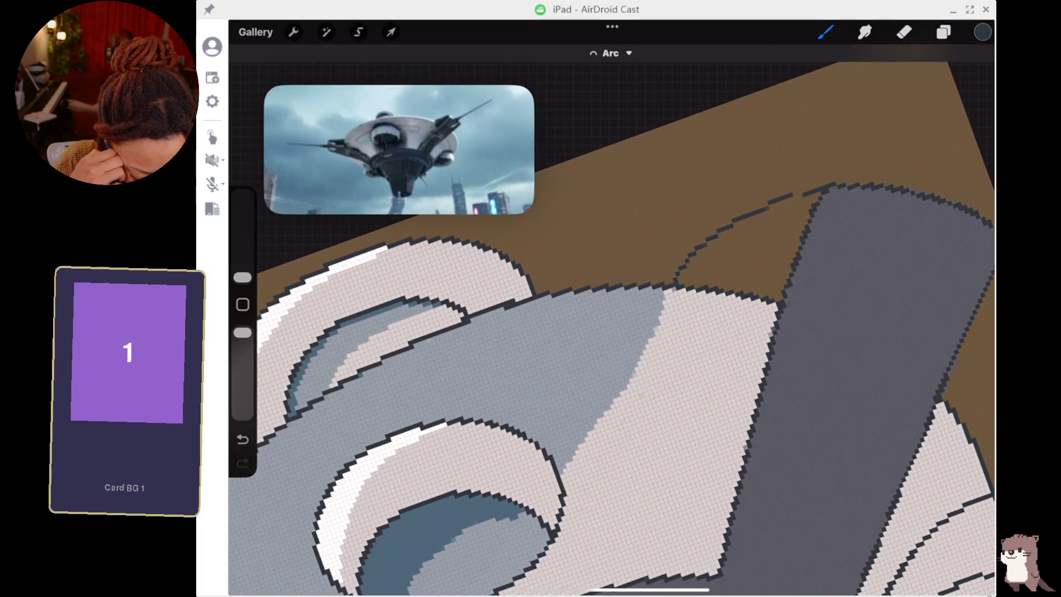
On Layer 4, raise the brush to 9% and fill the back arm with grey.
left_click(944, 31)
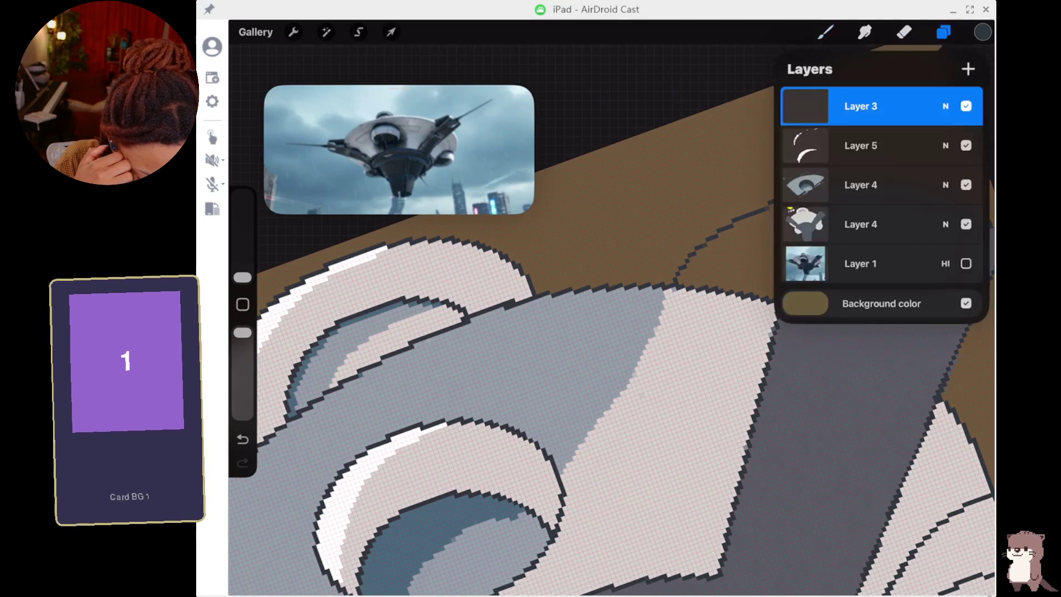
left_click(861, 224)
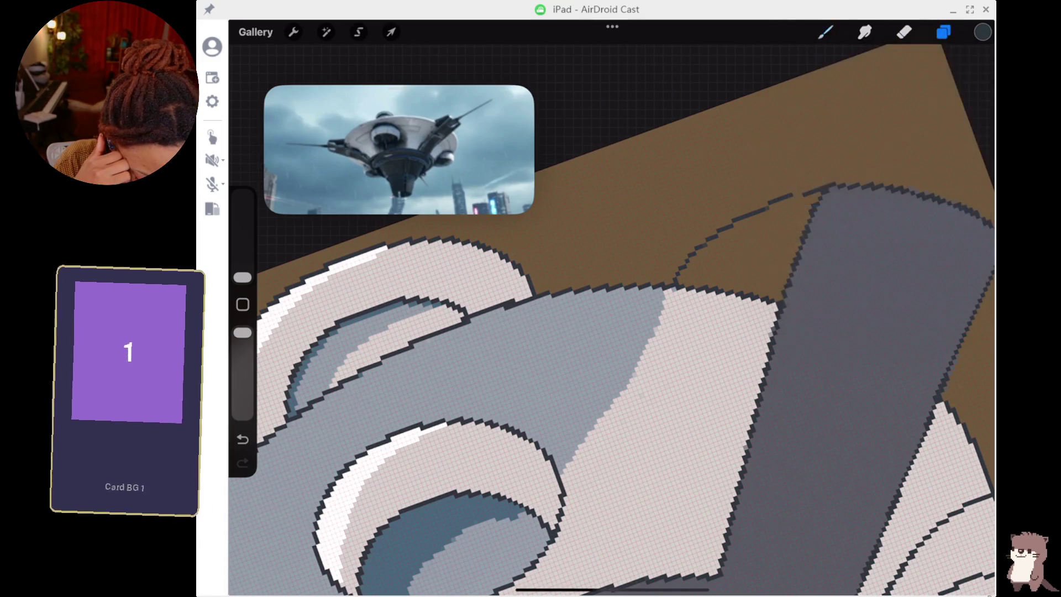
left_click(826, 31)
left_click_drag(831, 312, 881, 323)
left_click_drag(242, 277, 242, 257)
mouse_move(758, 248)
left_mouse_down()
mouse_move(742, 253)
mouse_move(781, 227)
mouse_move(769, 273)
mouse_move(760, 268)
mouse_move(778, 265)
mouse_move(769, 298)
left_mouse_up()
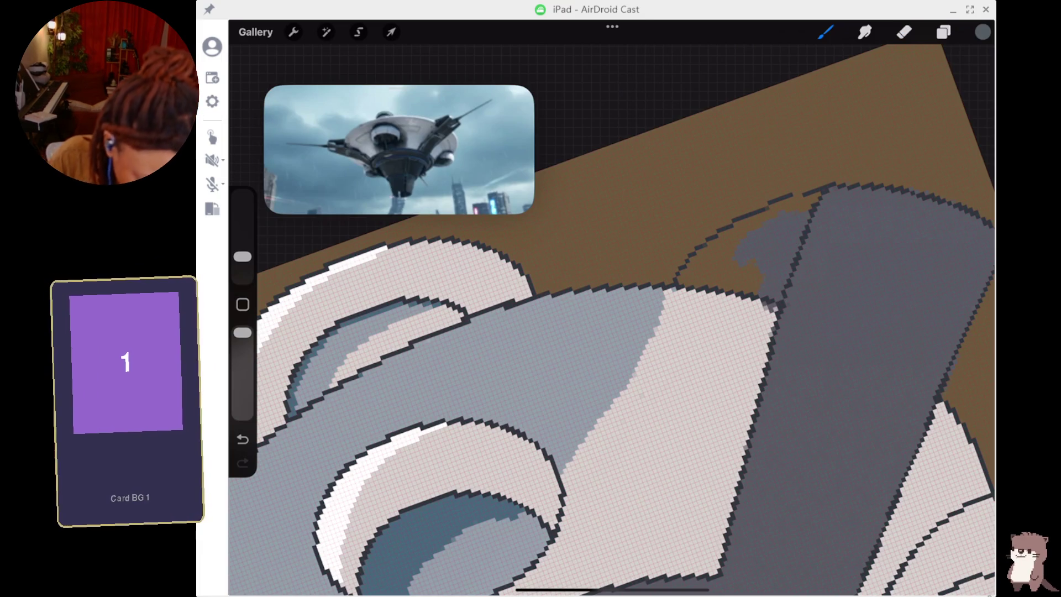
key("ctrl+z")
left_click(771, 294)
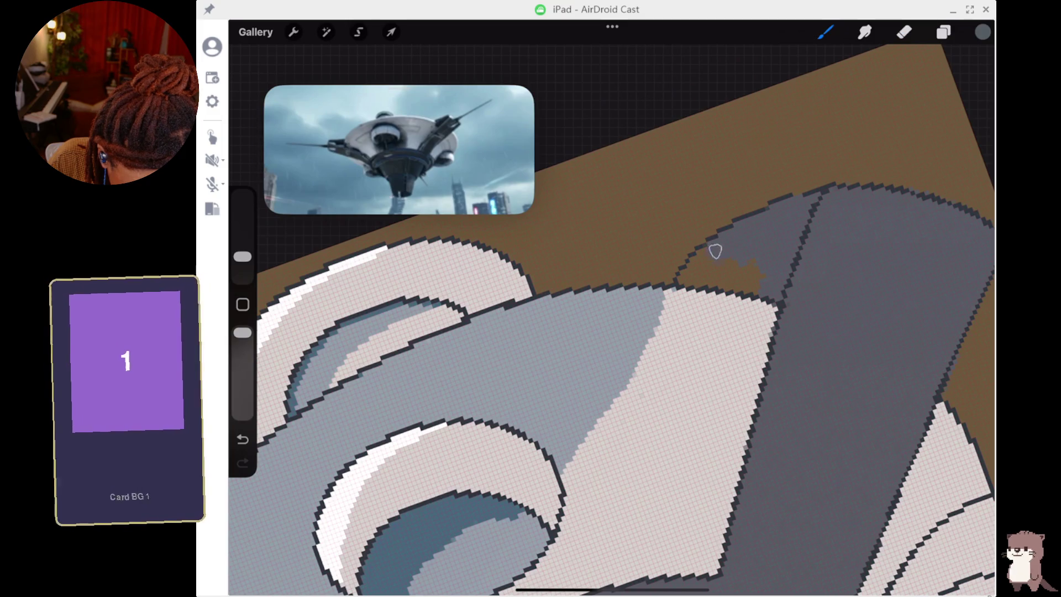
mouse_move(701, 263)
left_mouse_down()
mouse_move(688, 272)
mouse_move(729, 277)
mouse_move(719, 264)
mouse_move(729, 281)
left_mouse_up()
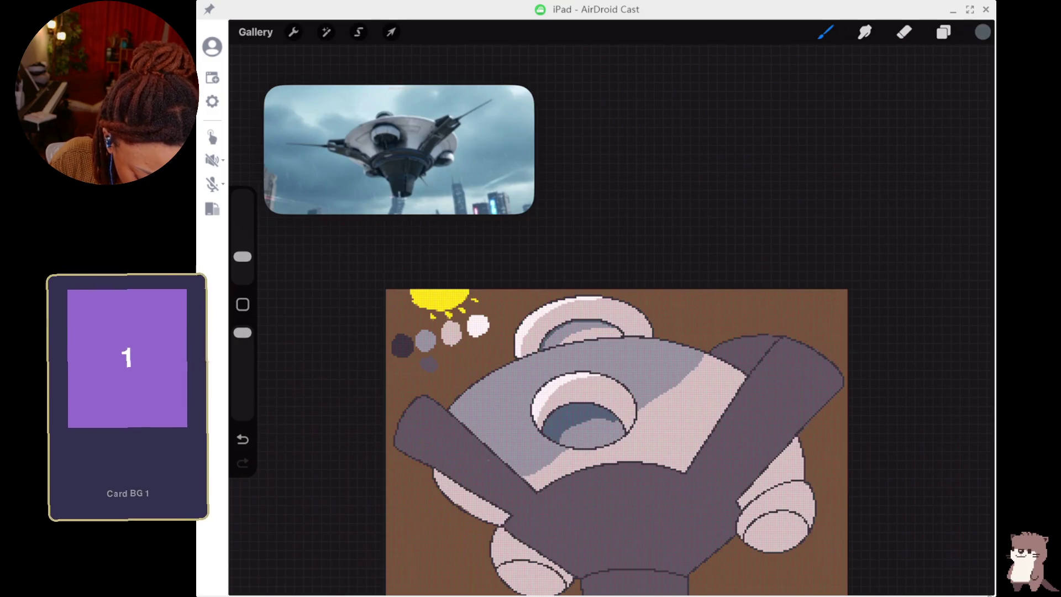
Reselect Layer 3 and sample the dark outline colour from the drawing.
left_click(943, 32)
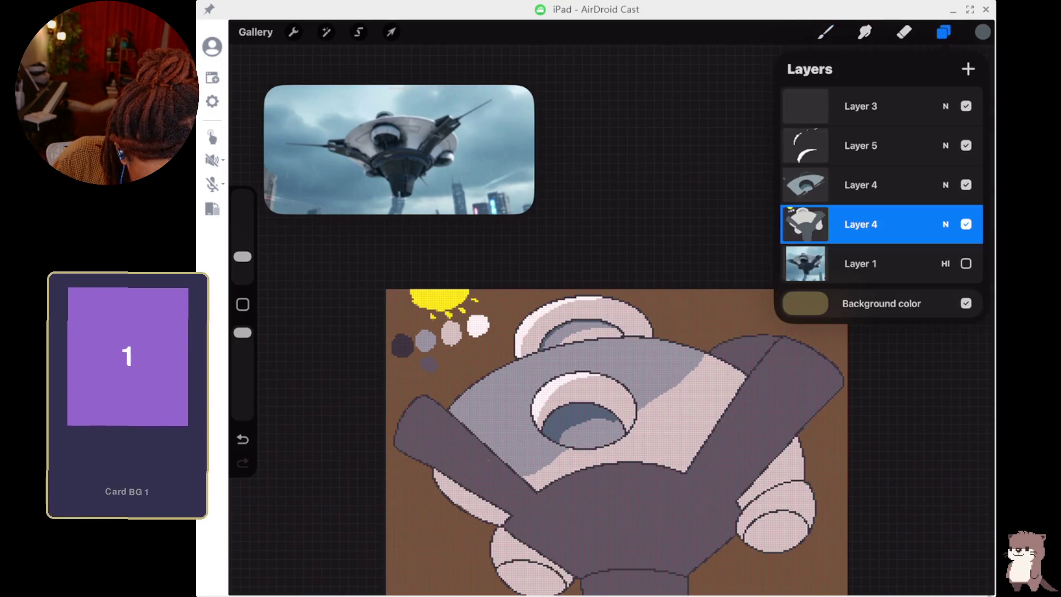
left_click(861, 106)
left_click(825, 32)
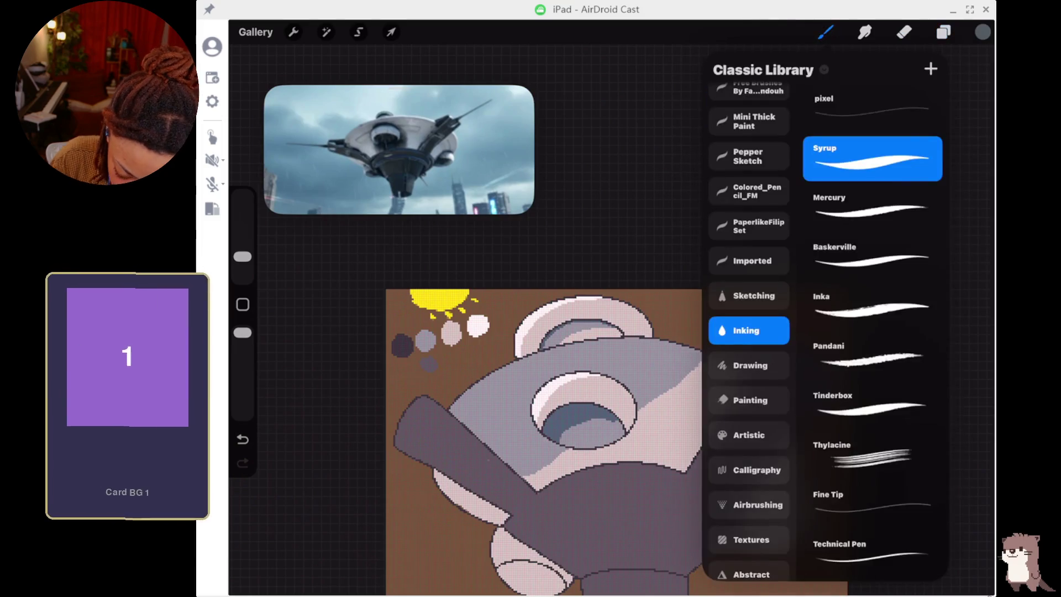
scroll(608, 387, "up", 5)
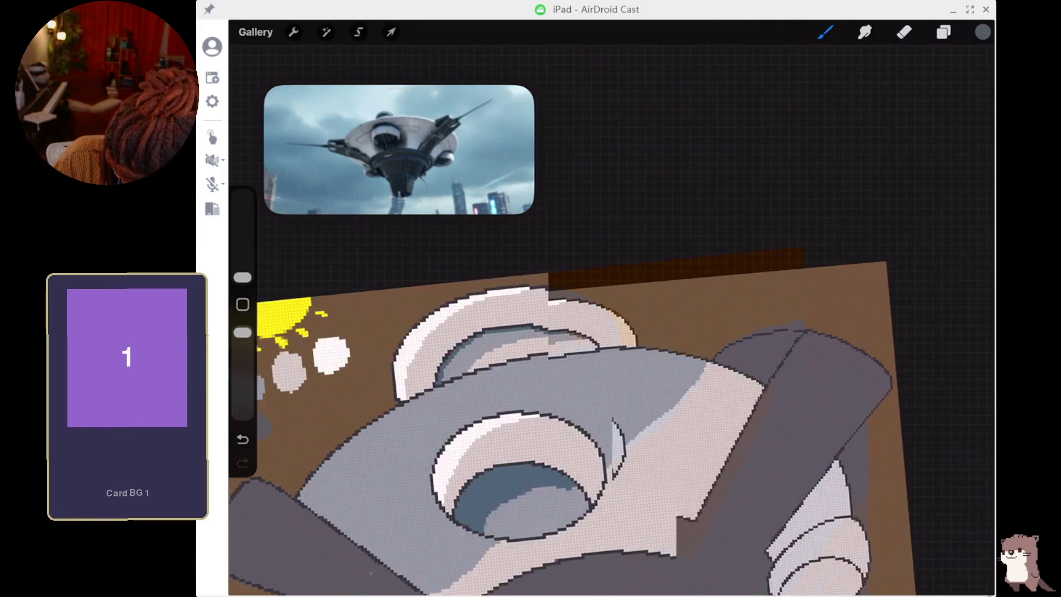
left_click(653, 349)
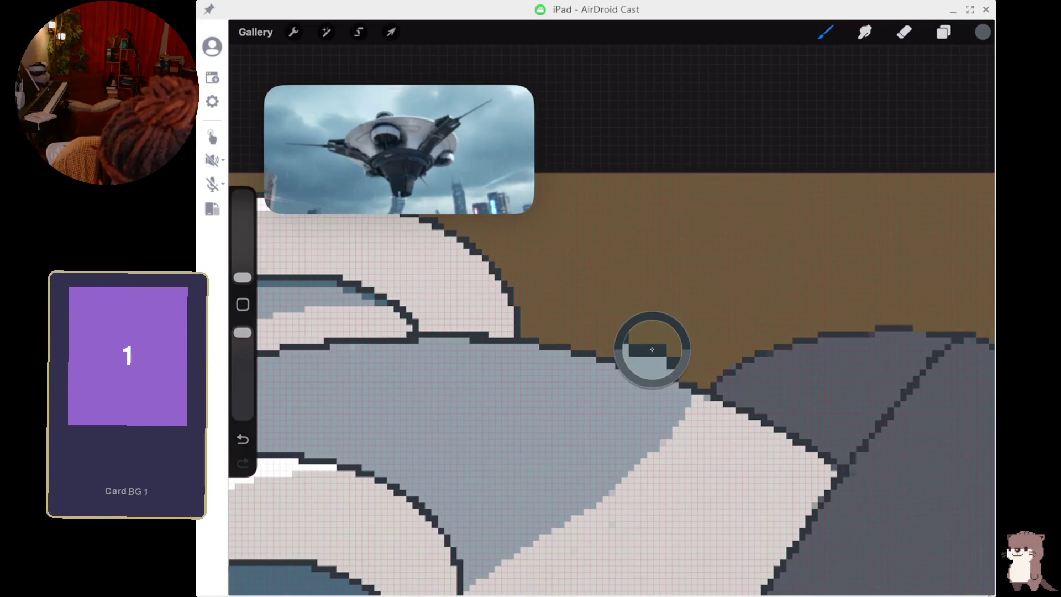
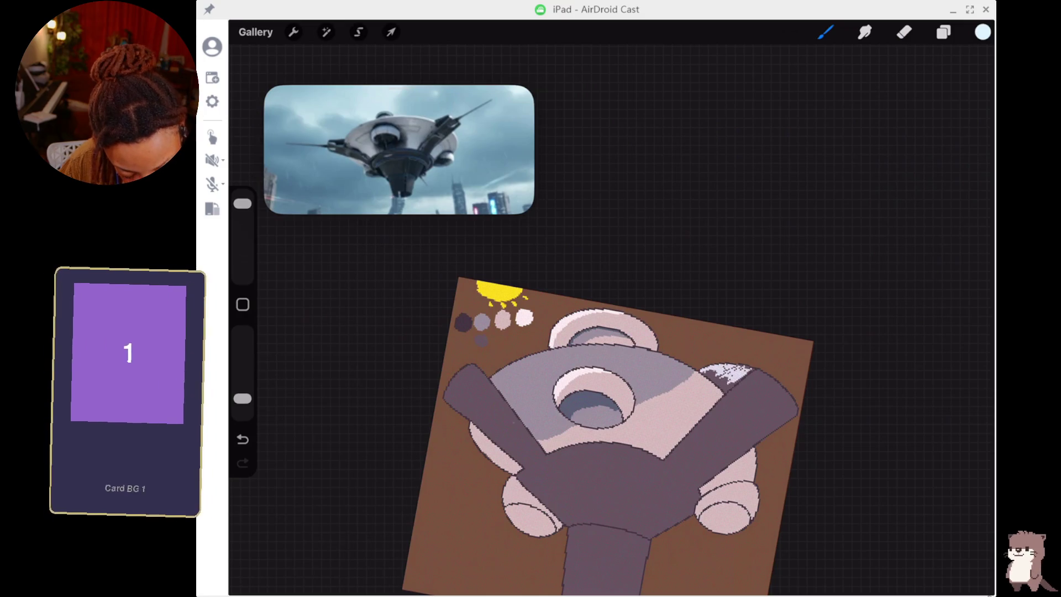
Replace the white highlight attempts with a short light-blue streak along the right arm's top edge.
key("ctrl+z")
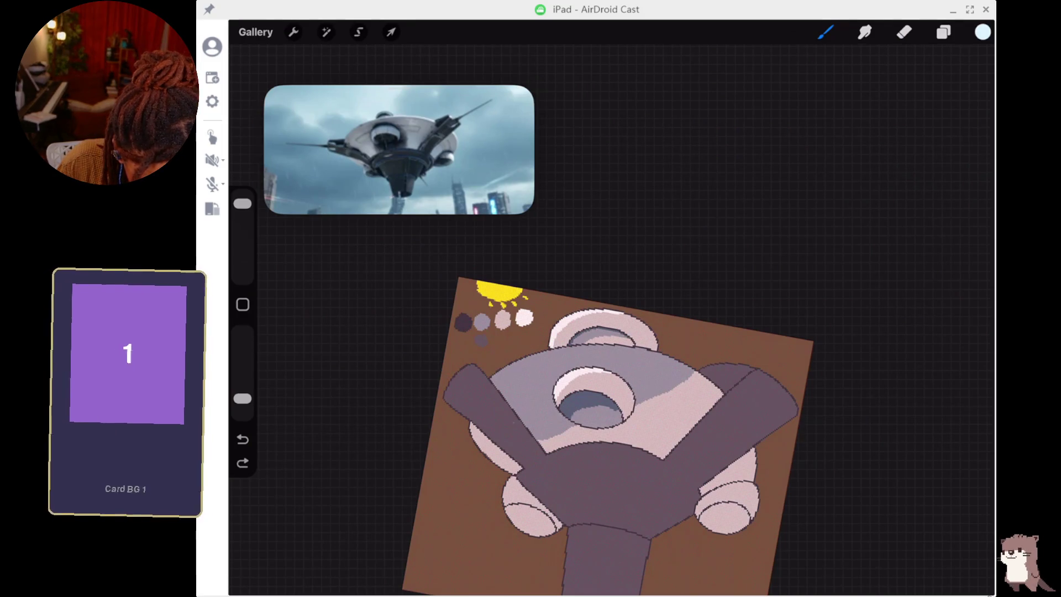
left_click_drag(715, 366, 754, 368)
key("ctrl+z")
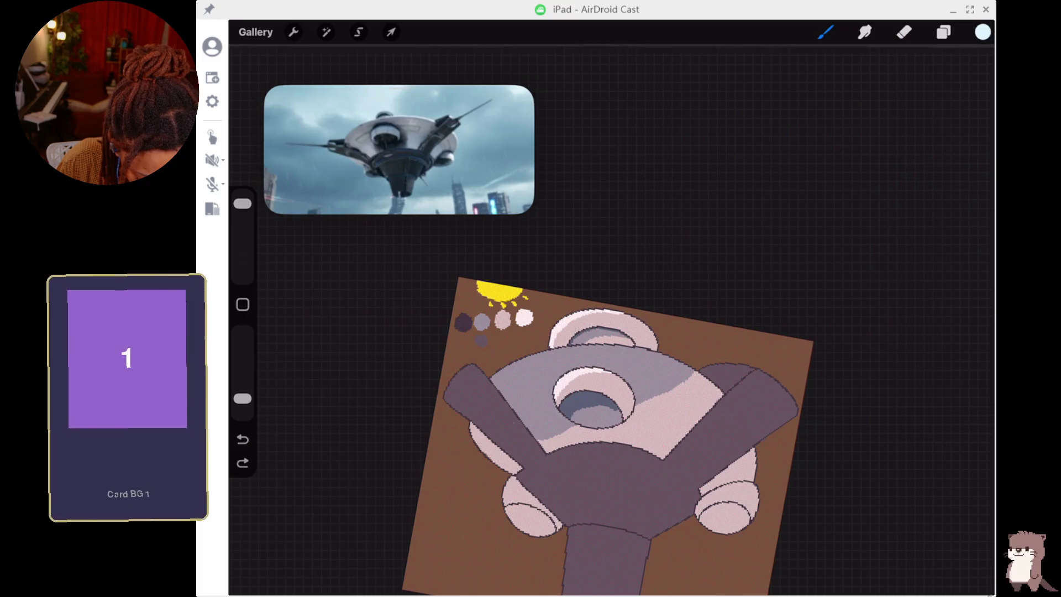
left_click_drag(708, 369, 748, 367)
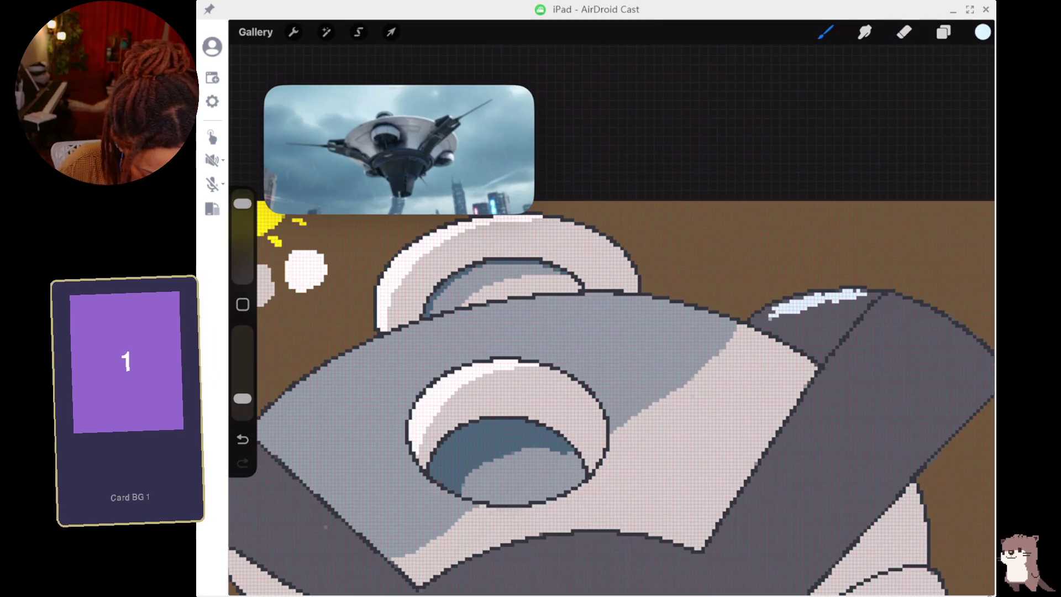
key("ctrl+z")
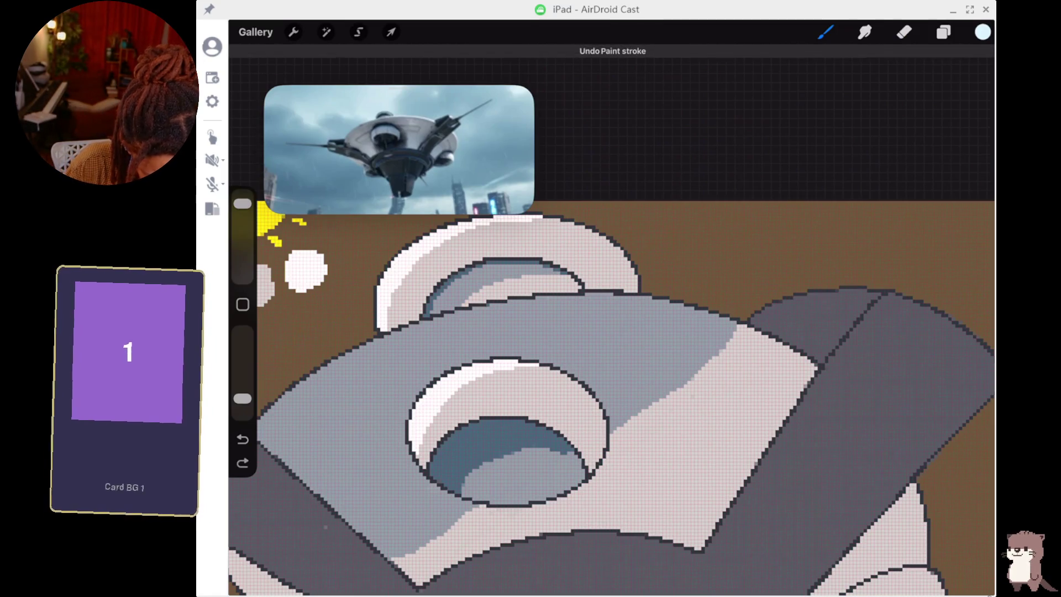
left_click_drag(751, 325, 808, 309)
scroll(608, 387, "down", 5)
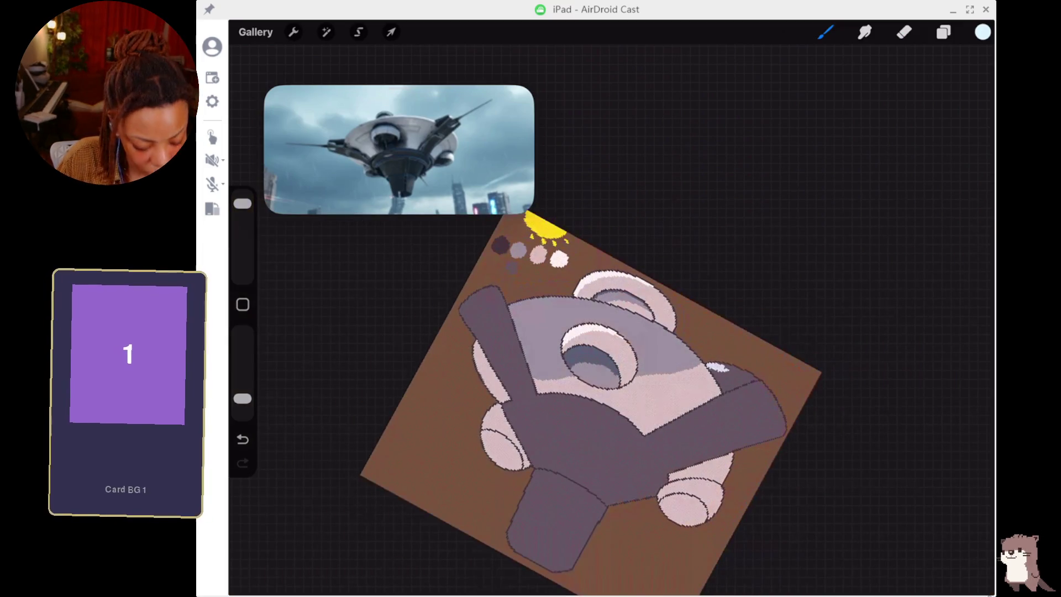
Undo the bright highlight and mix a lighter grey from the arm's sampled dark grey.
left_click_drag(723, 368, 742, 370)
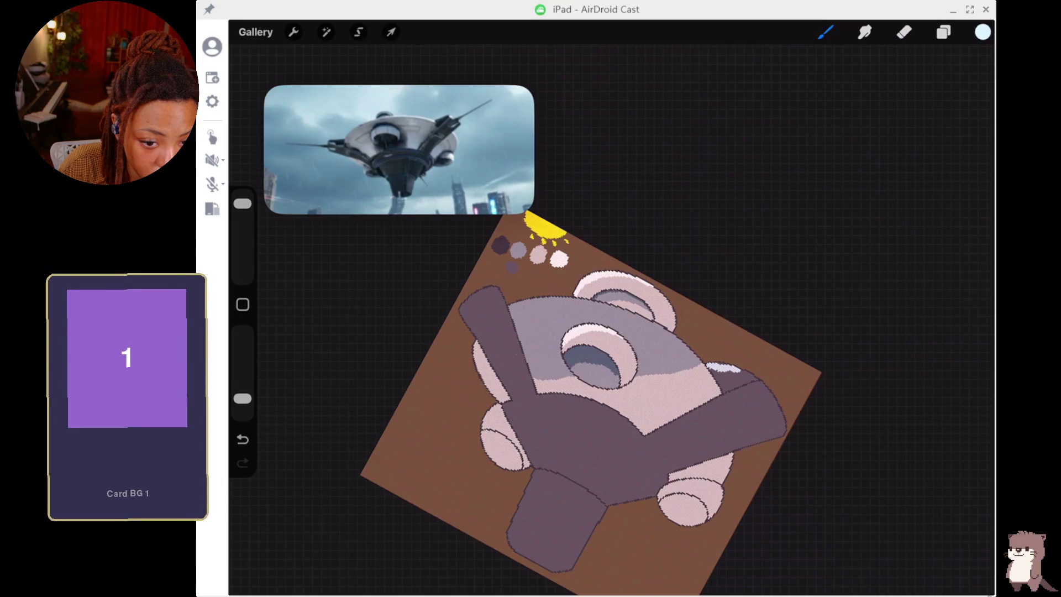
key("ctrl+z")
key("ctrl+z")
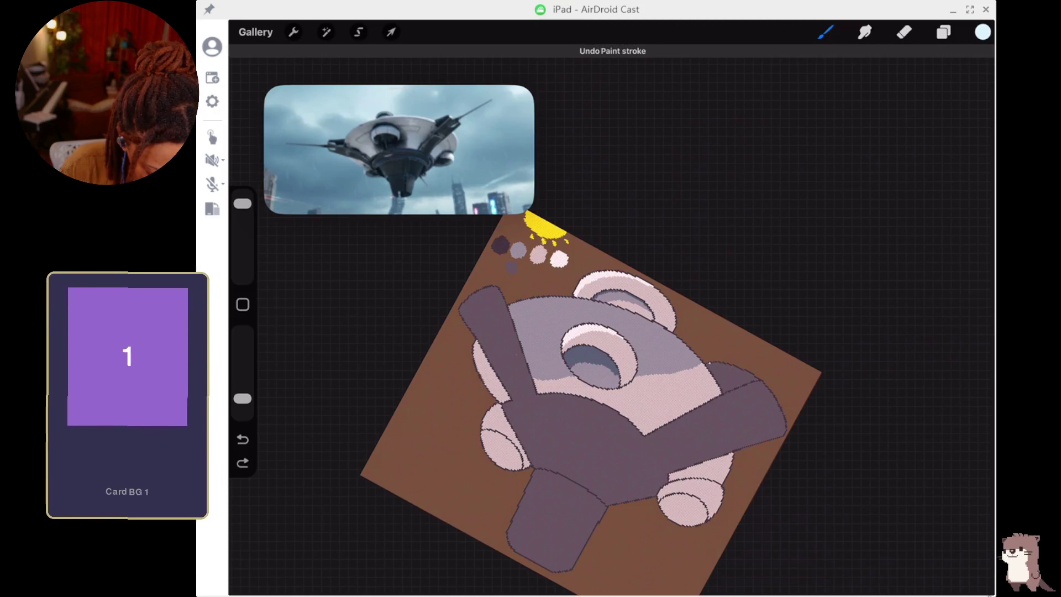
left_click(741, 393)
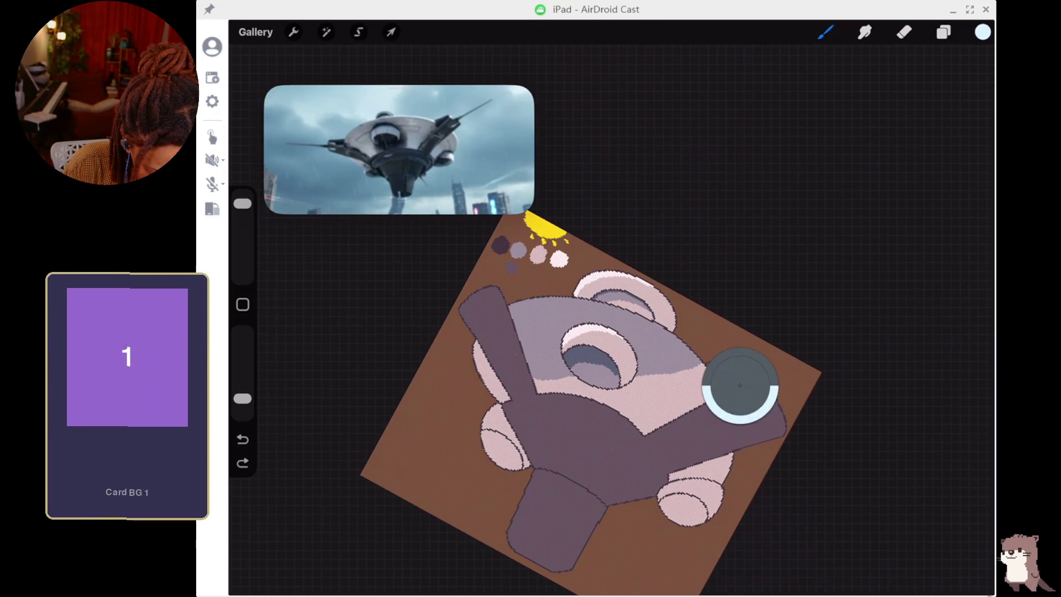
left_click(983, 31)
left_click_drag(865, 331, 890, 331)
left_click(826, 31)
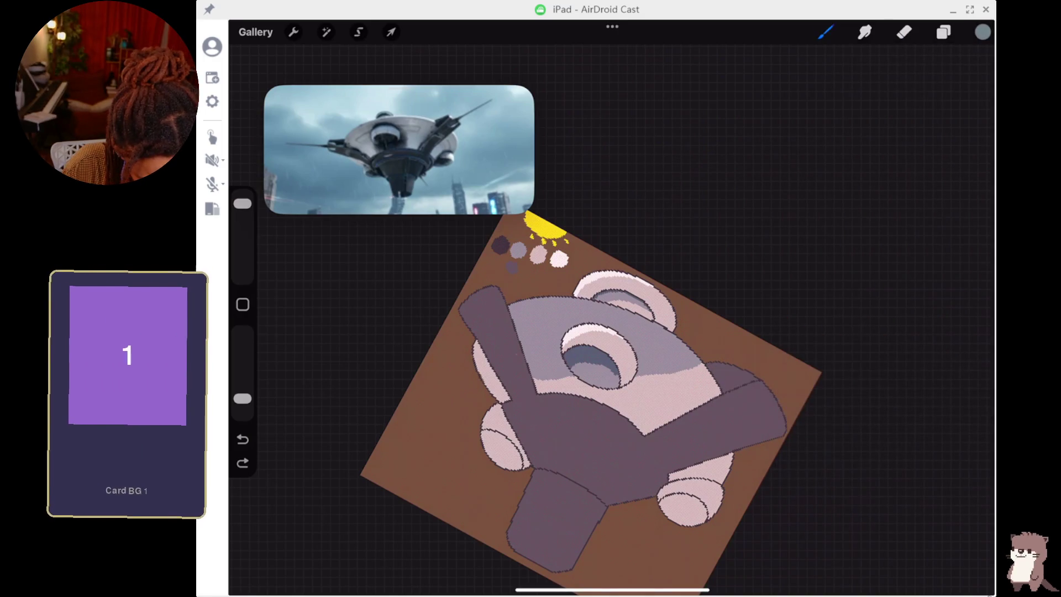
Paint light grey shading on the right arm's top, undoing two strokes.
left_click_drag(712, 365, 739, 370)
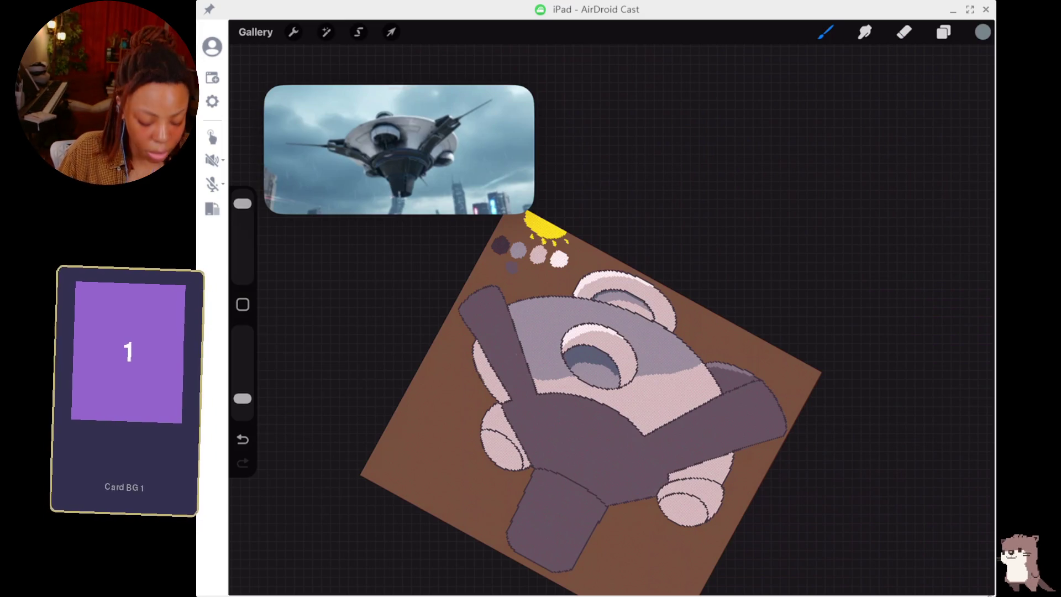
key("ctrl+z")
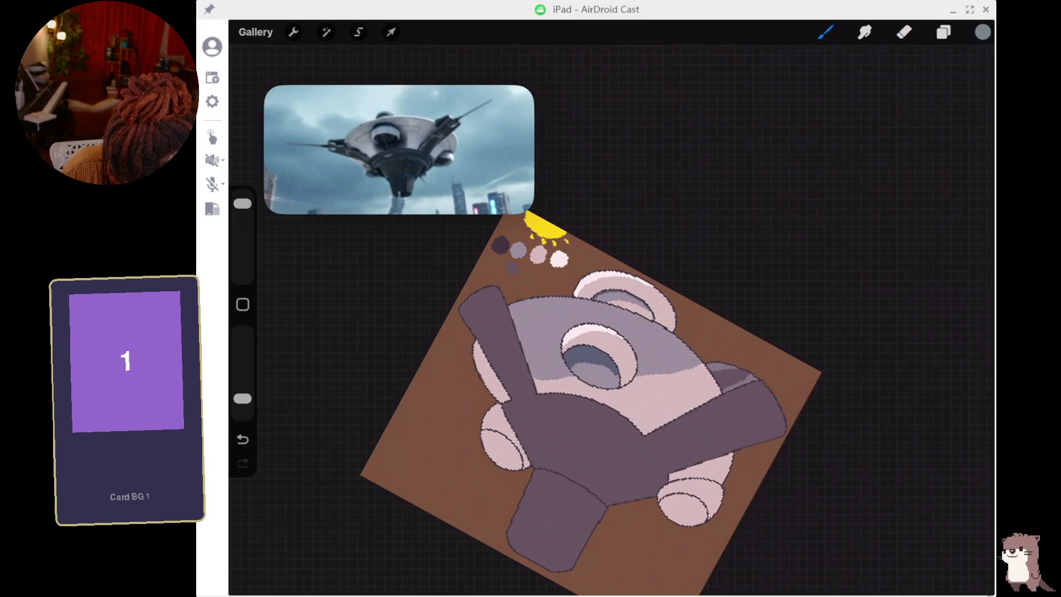
key("ctrl+z")
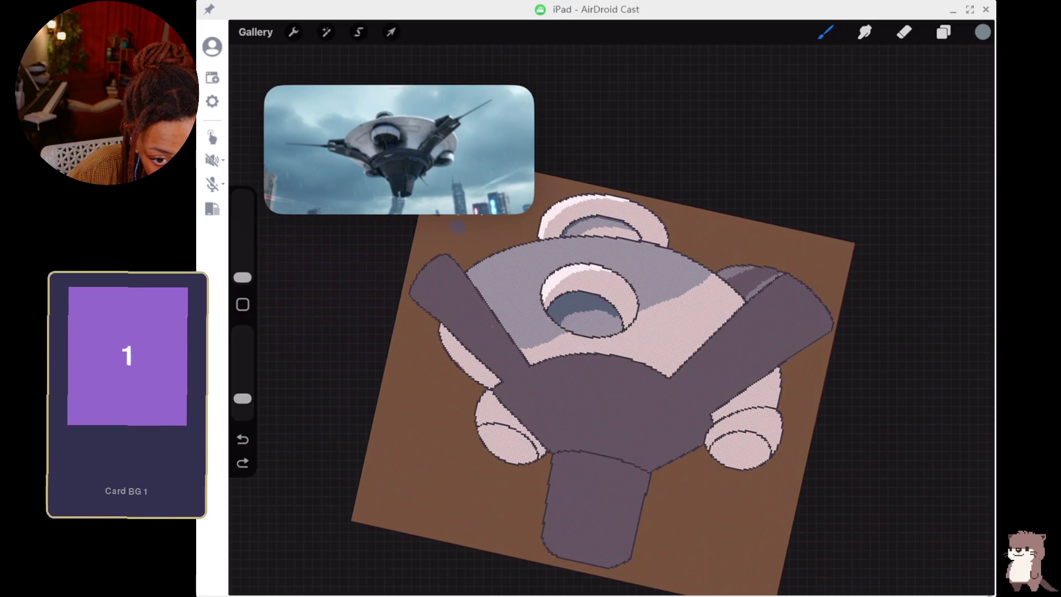
Enlarge the brush to 11% and dab light pixels on top of the upper-right dome.
key("ctrl+z")
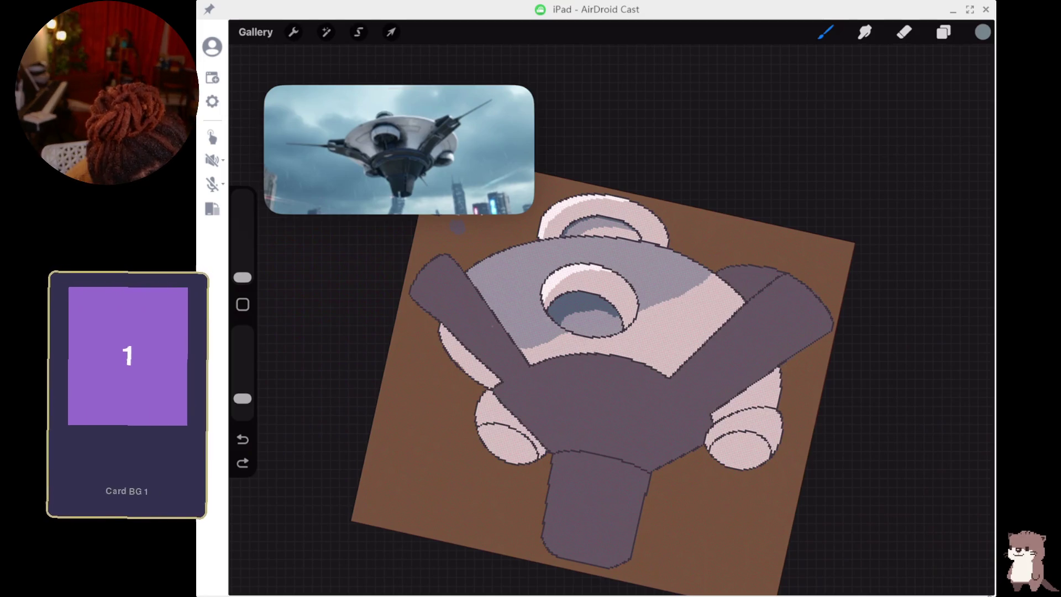
left_click_drag(243, 277, 243, 239)
left_click_drag(733, 274, 758, 274)
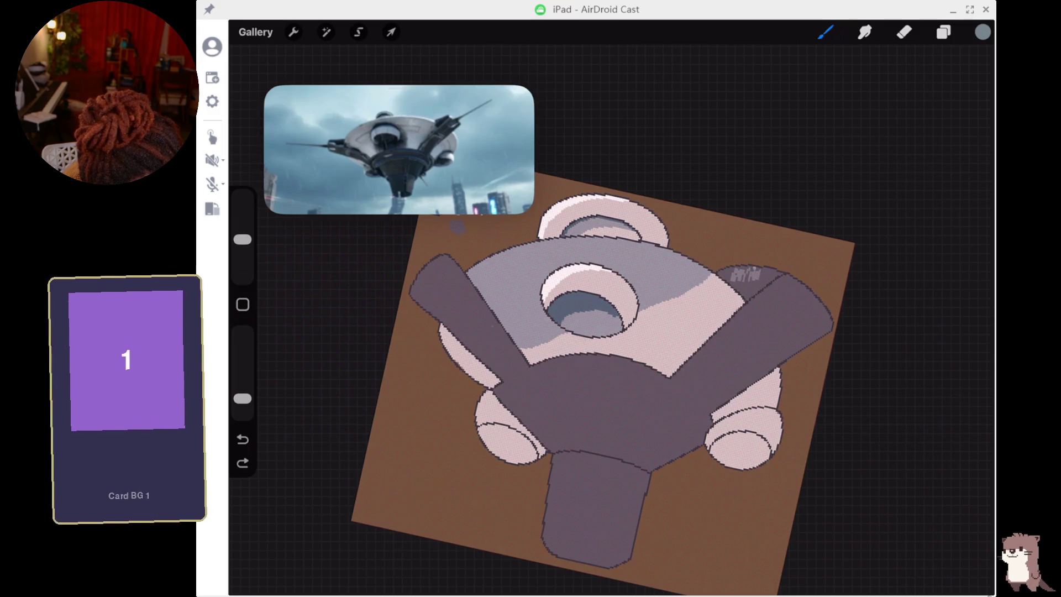
left_click_drag(758, 274, 771, 274)
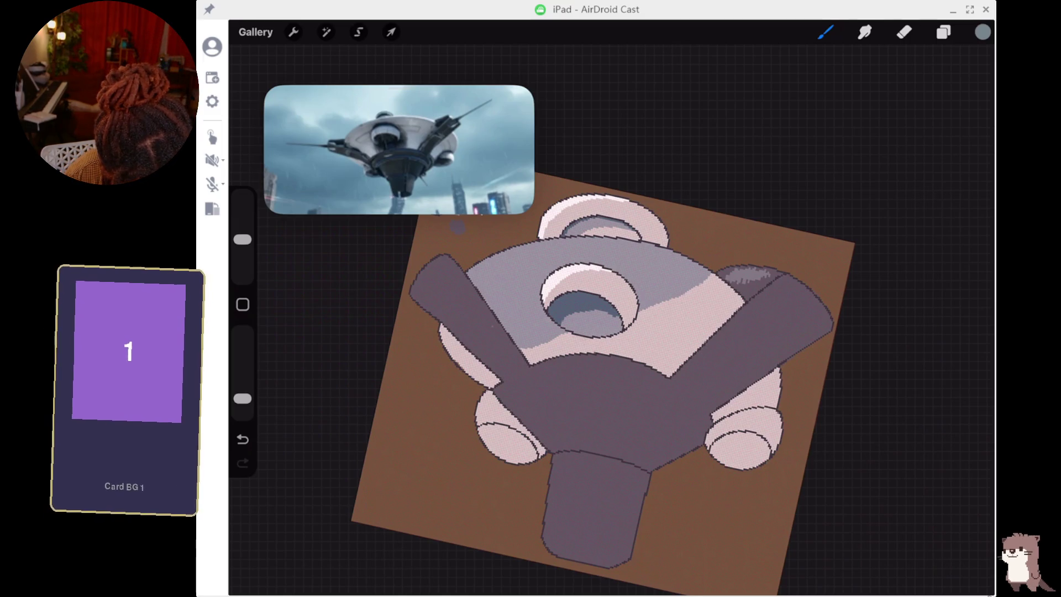
key("ctrl+z")
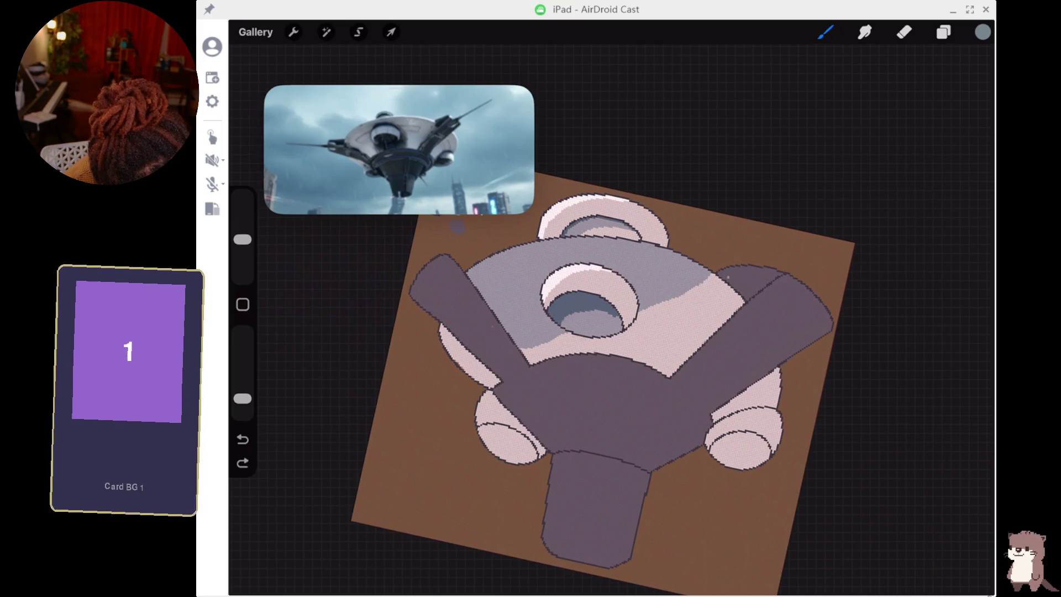
left_click_drag(733, 279, 747, 275)
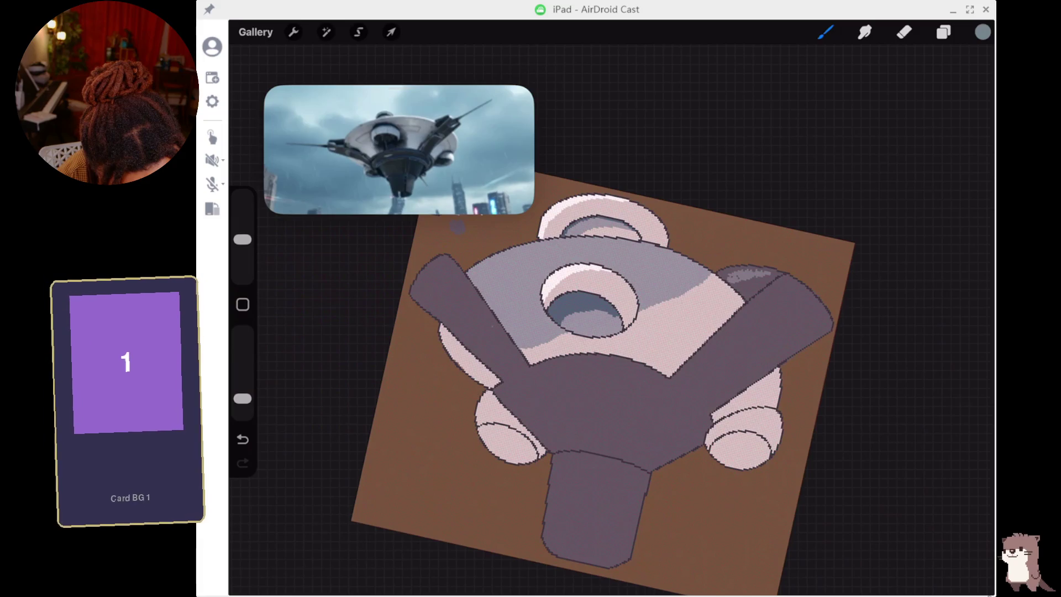
Zoom in and make Layer 3 the active layer in the Layers panel.
scroll(575, 376, "up", 5)
scroll(608, 343, "up", 5)
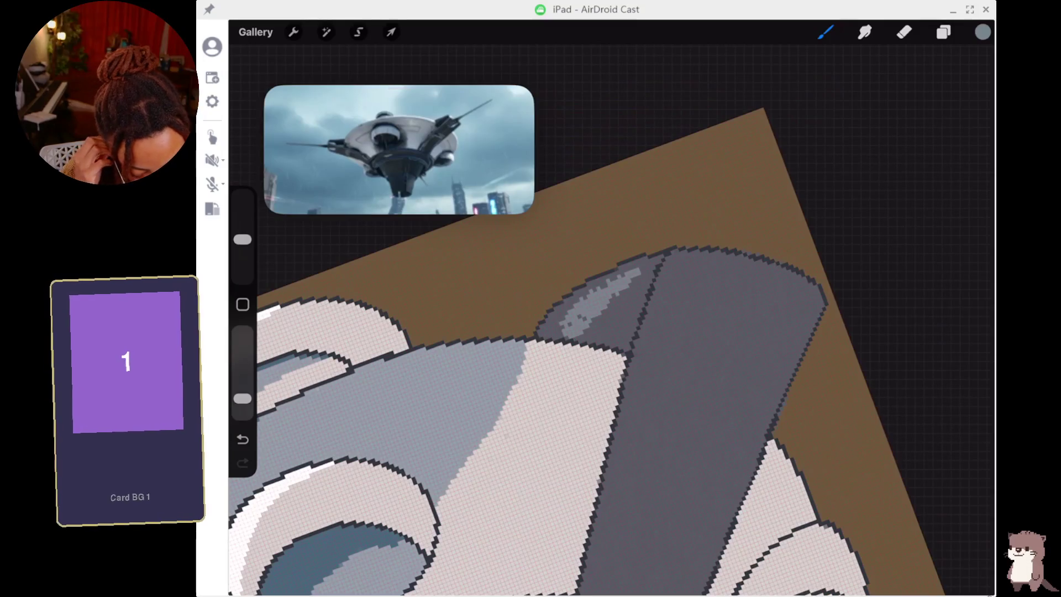
left_click(943, 32)
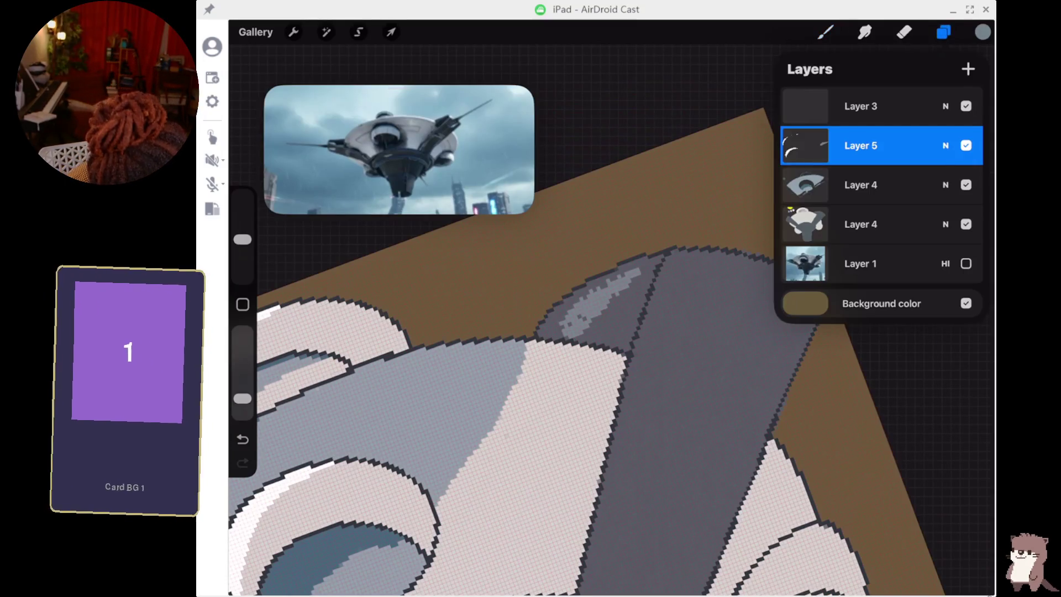
left_click(861, 106)
left_click(826, 32)
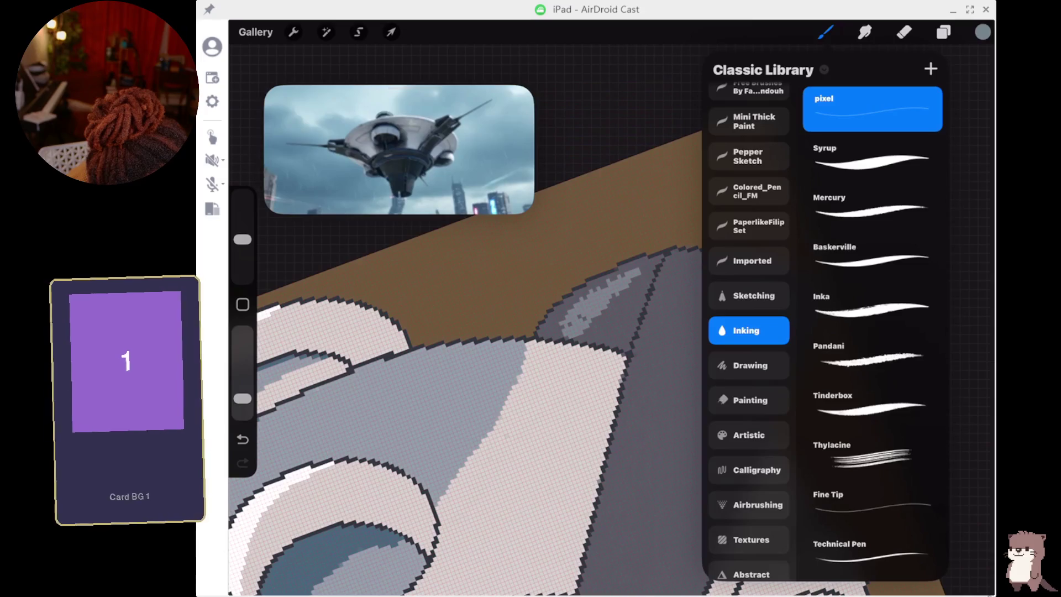
left_click(944, 32)
left_click(805, 106)
mouse_move(912, 106)
left_mouse_down()
mouse_move(829, 106)
mouse_move(912, 106)
left_mouse_up()
Undo the accidental straight line and bring the layers list back up.
left_click(826, 32)
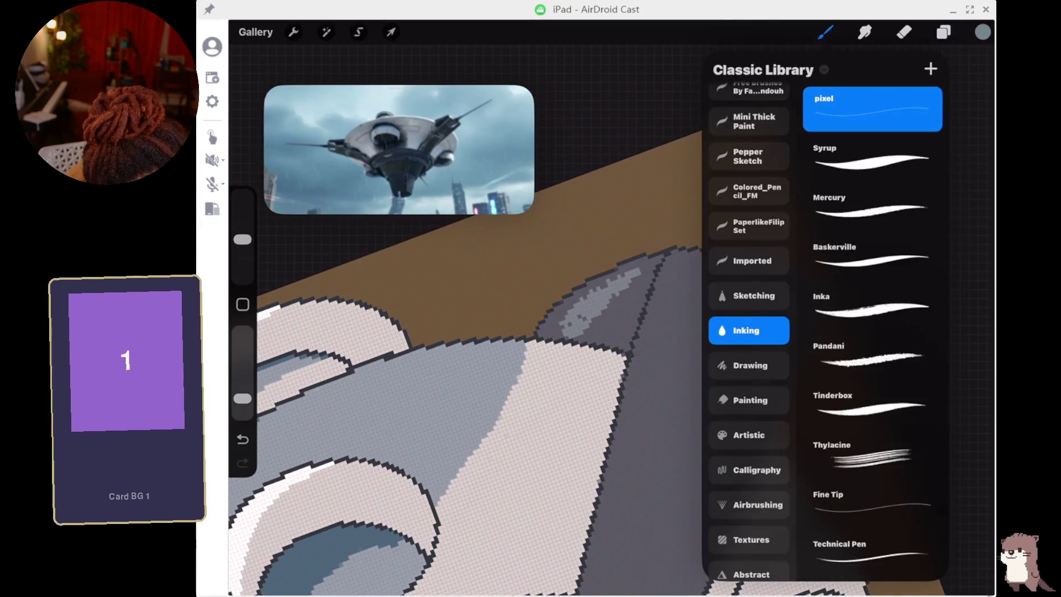
left_click(637, 318)
left_click_drag(636, 318, 595, 342)
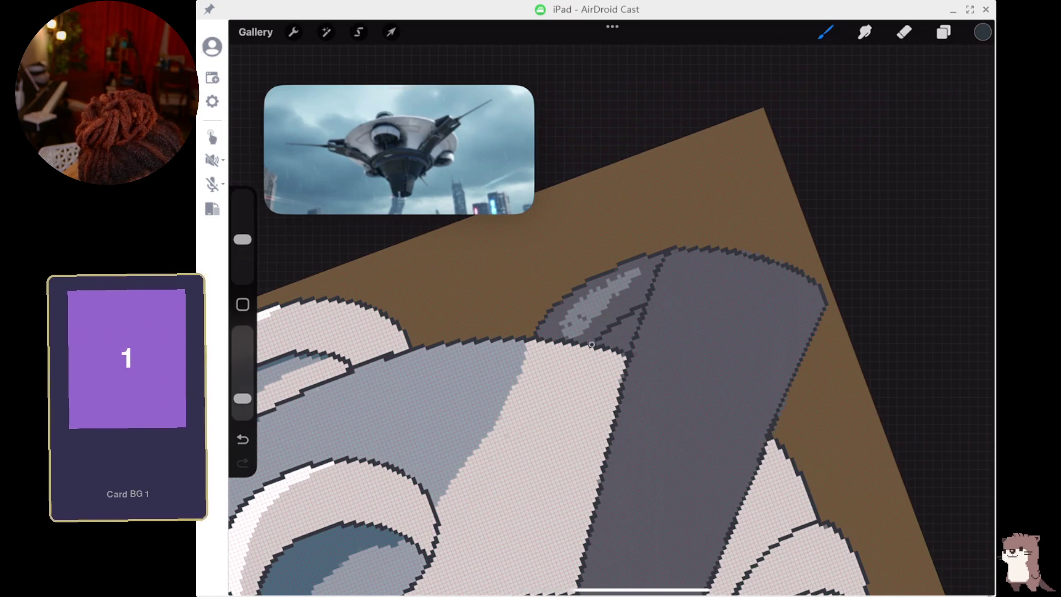
left_click(243, 439)
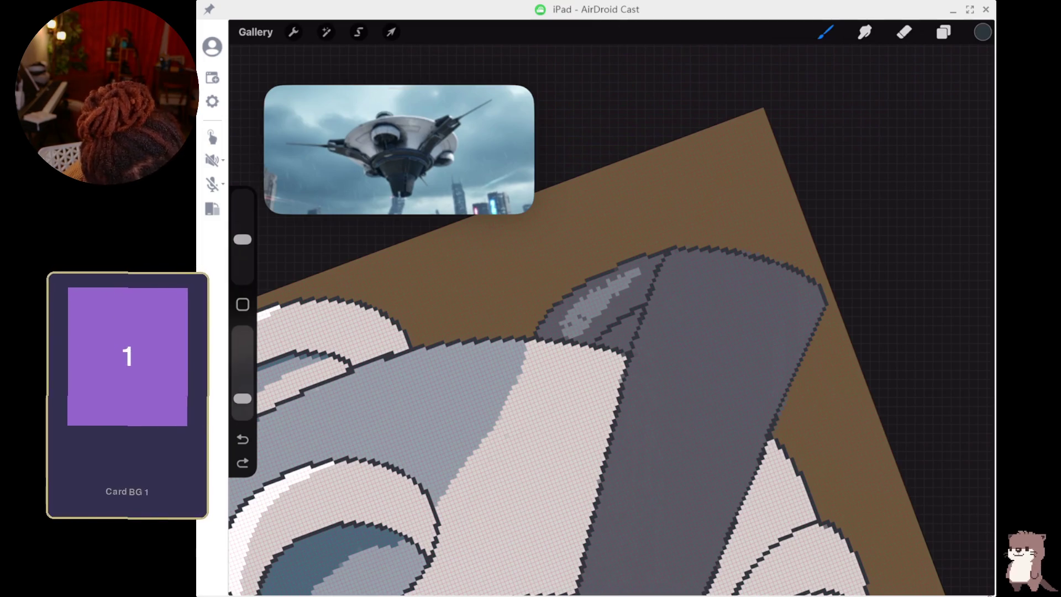
left_click(943, 32)
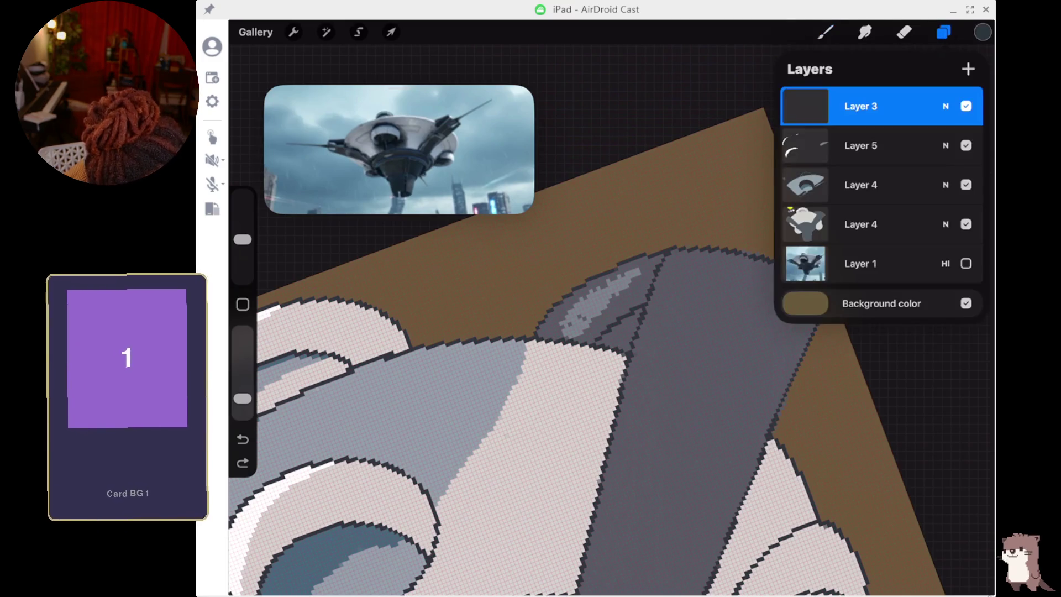
On Layer 3, draw a dark arc above the left arm with a short dark stroke beneath it.
key("ctrl+z")
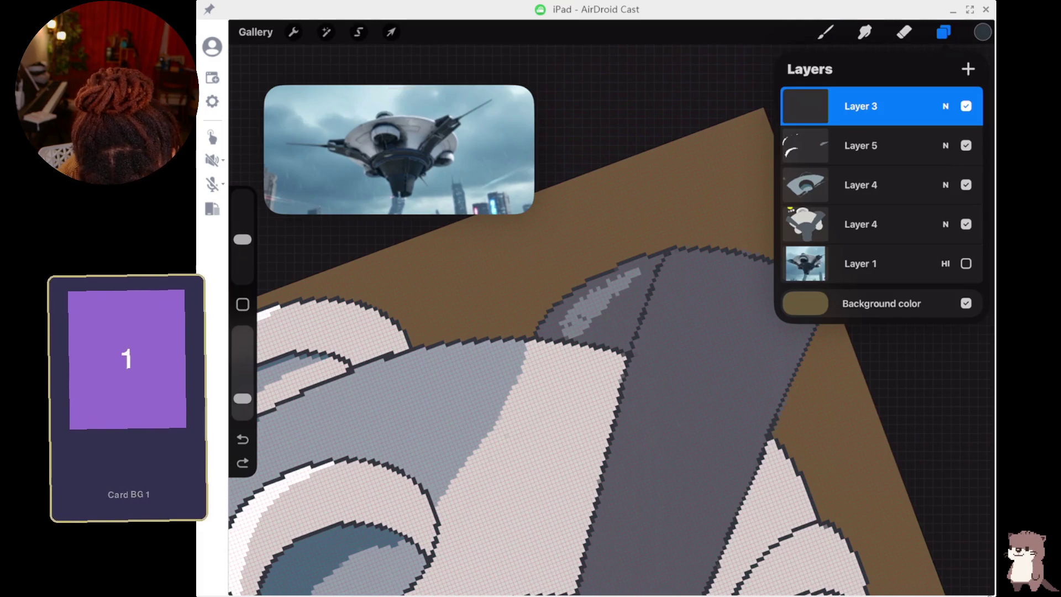
key("ctrl+z")
scroll(608, 331, "up", 5)
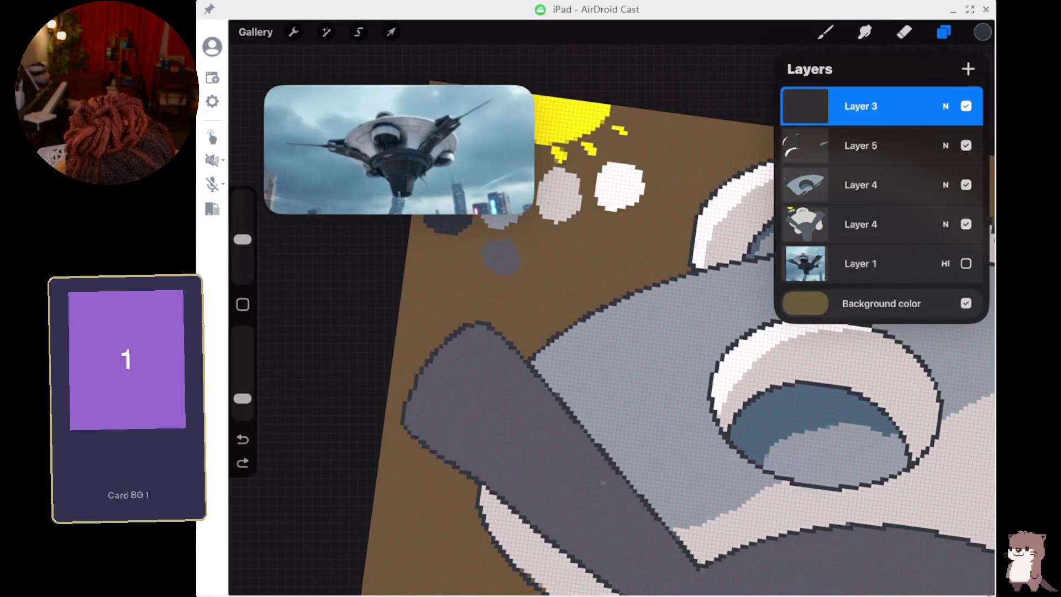
left_click(943, 32)
left_click(826, 32)
mouse_move(486, 322)
left_mouse_down()
mouse_move(534, 309)
mouse_move(584, 314)
left_mouse_up()
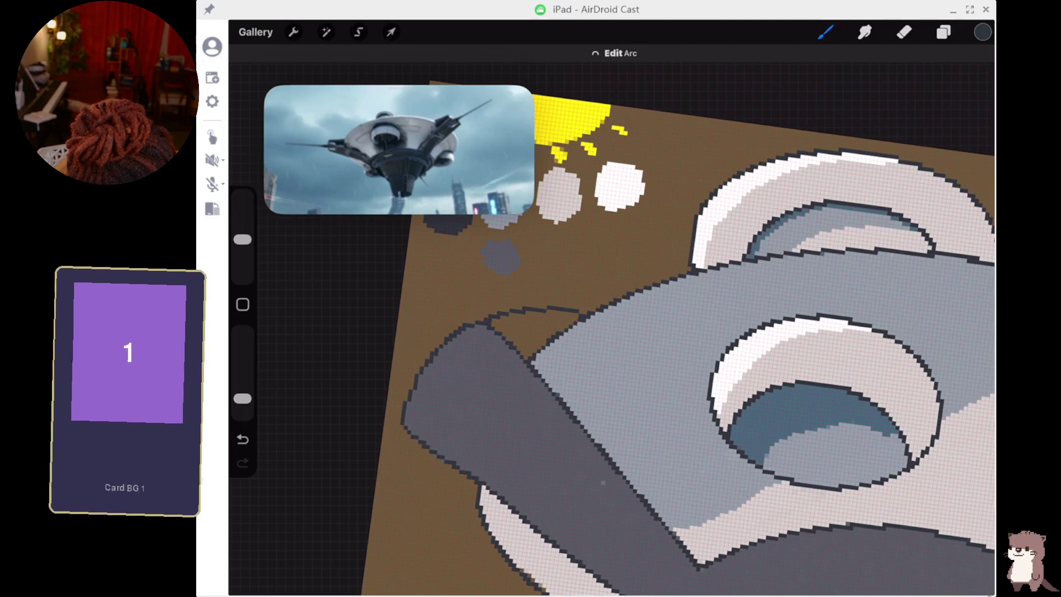
left_click_drag(517, 341, 553, 340)
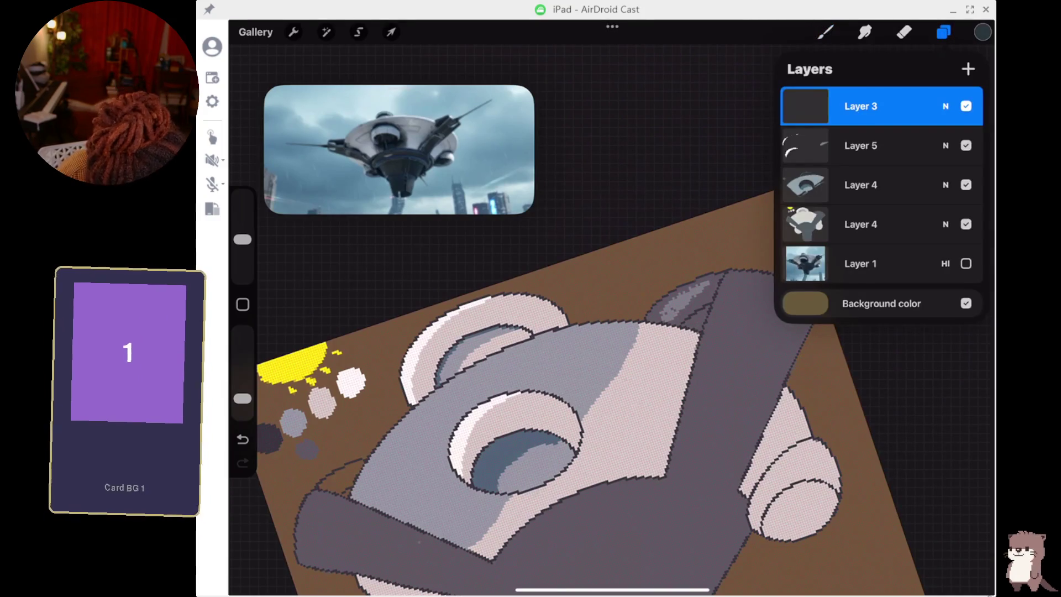
On the lower Layer 4, erase the grey wedge between arm and pod to brown with a 5% eraser.
left_click(860, 224)
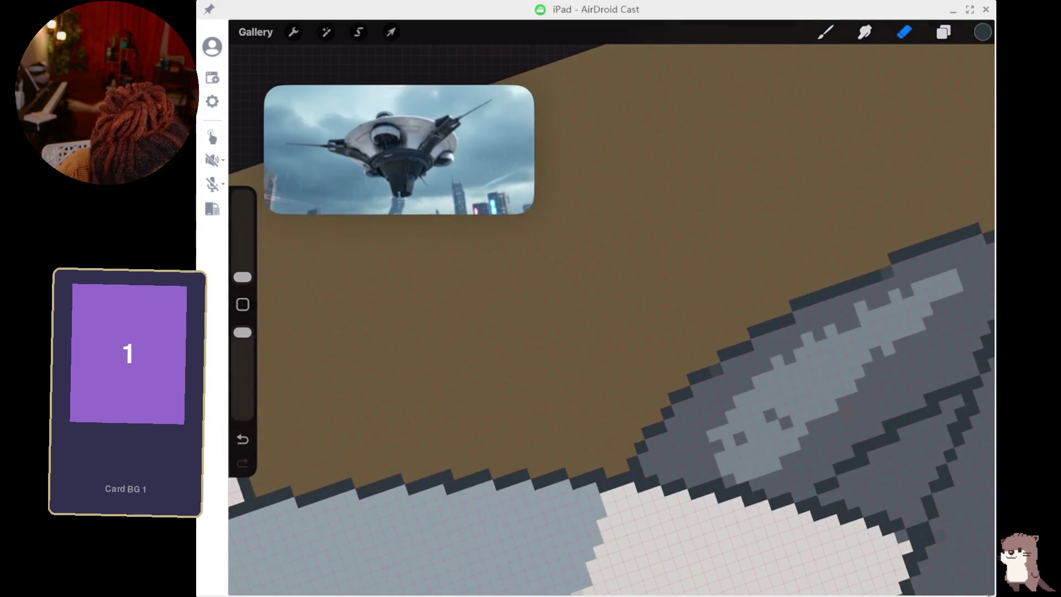
mouse_move(677, 397)
left_mouse_down()
mouse_move(687, 396)
mouse_move(637, 367)
left_mouse_up()
left_click_drag(242, 277, 243, 249)
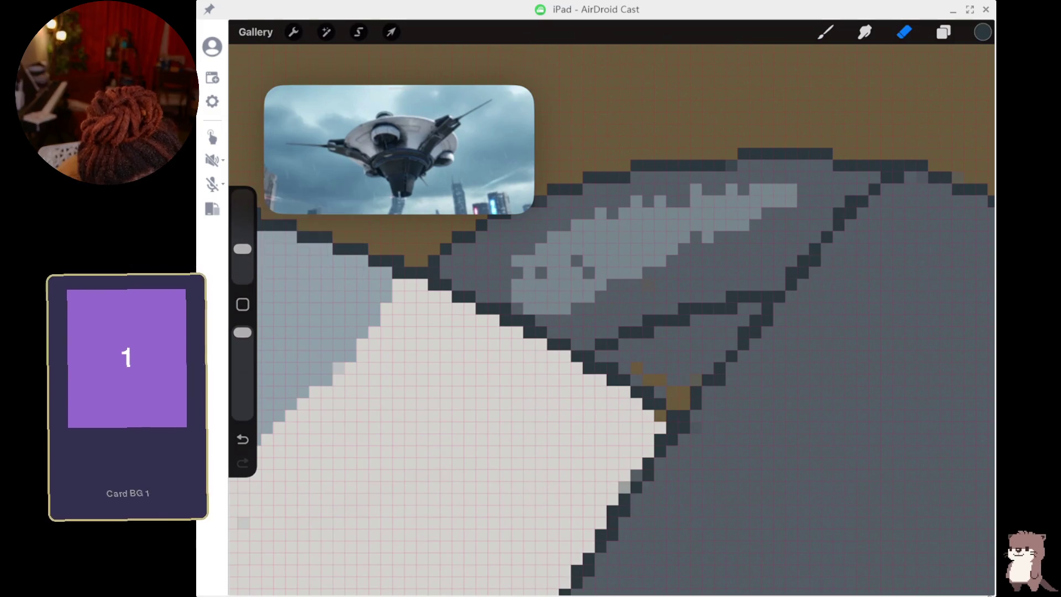
left_click_drag(651, 367, 646, 354)
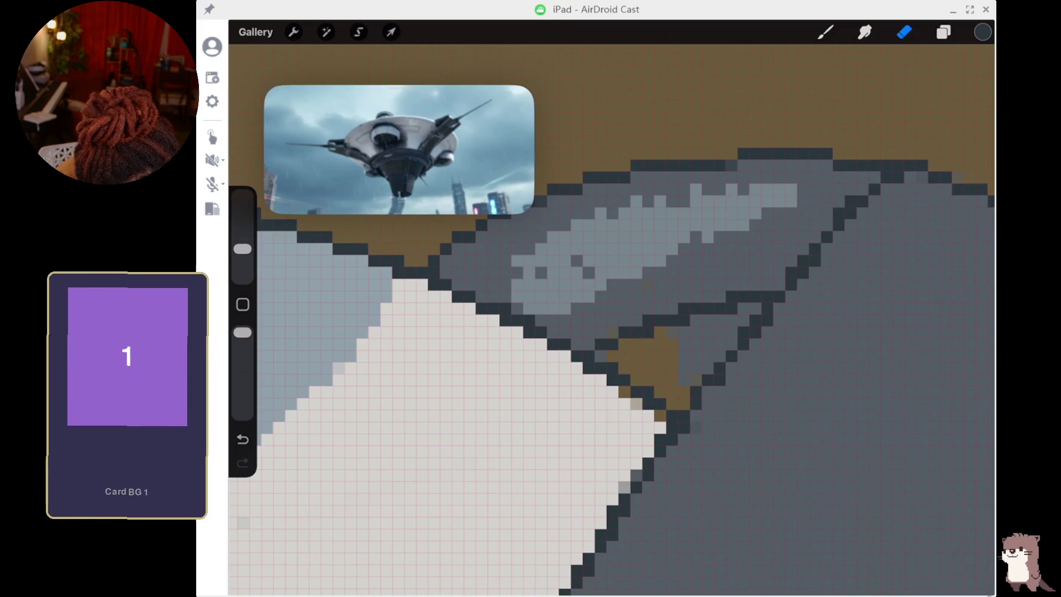
key("ctrl+z")
left_click_drag(243, 249, 243, 264)
mouse_move(644, 362)
left_mouse_down()
mouse_move(612, 360)
mouse_move(750, 308)
left_mouse_up()
left_click(723, 348)
left_click(707, 362)
left_click(700, 355)
left_click(691, 380)
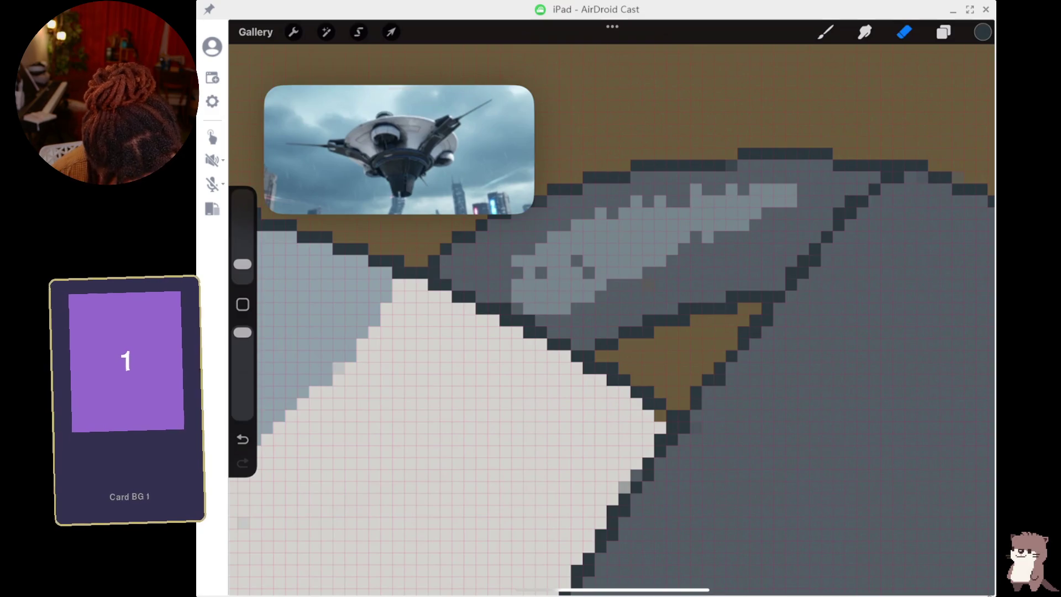
Eyedrop the pod's light colour and add three light pixels along the pod edge.
left_click(616, 415)
left_click(825, 31)
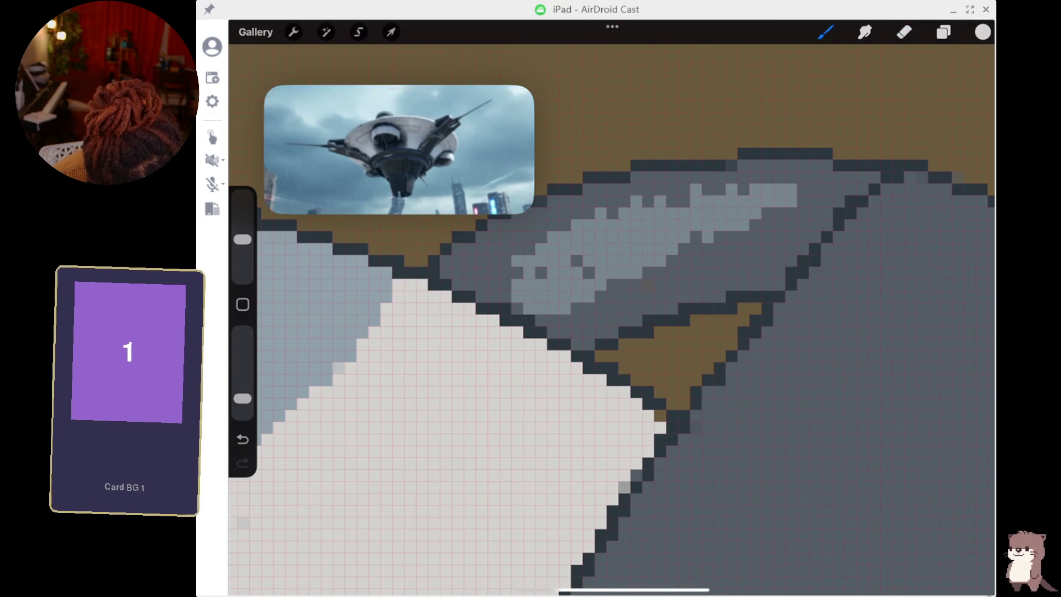
left_click(660, 417)
left_click(625, 488)
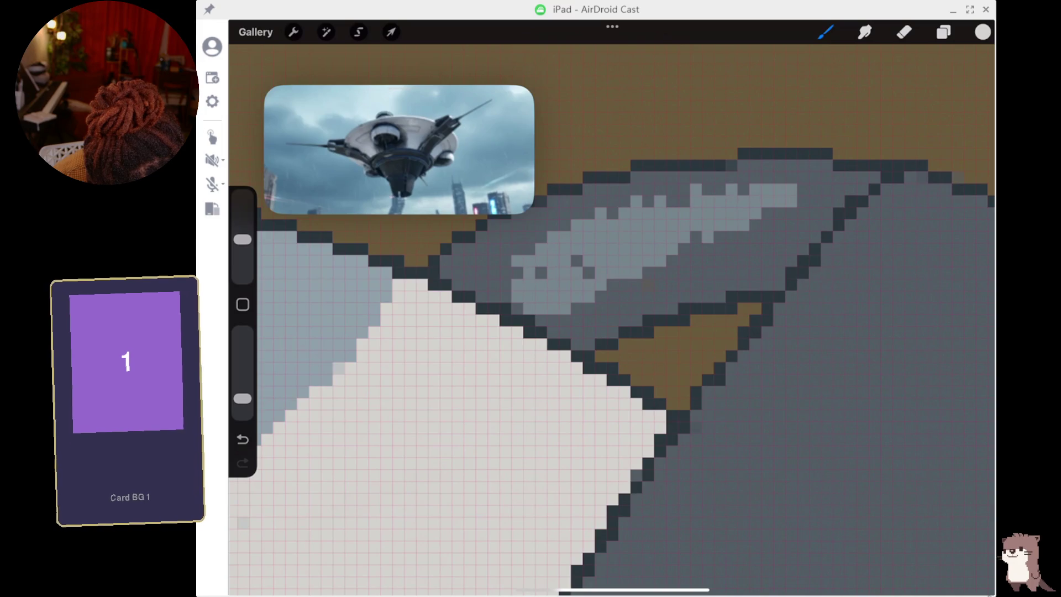
left_click(637, 473)
scroll(612, 320, "down", 5)
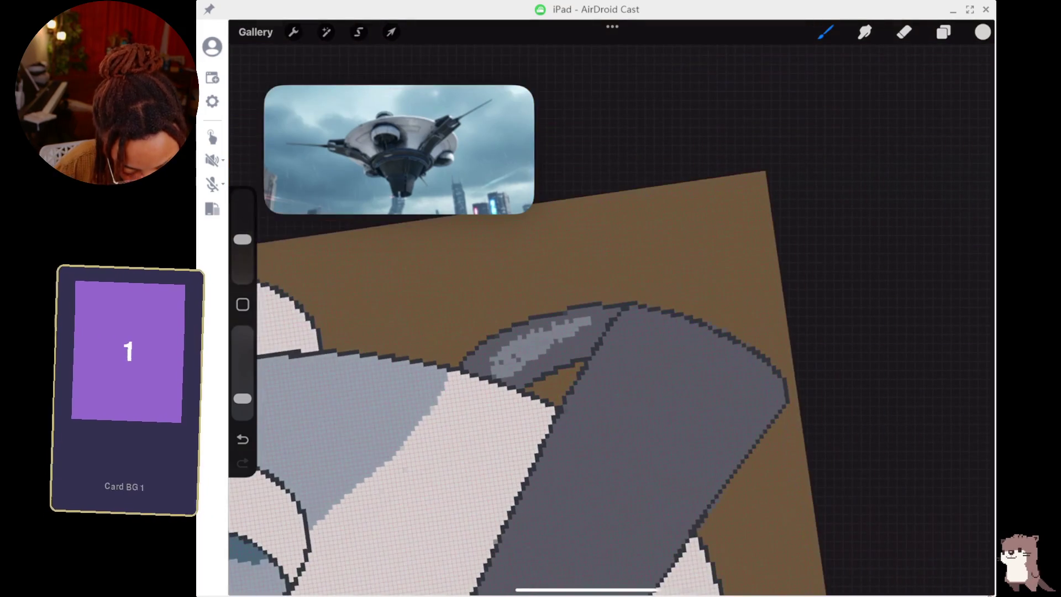
scroll(552, 387, "up", 2)
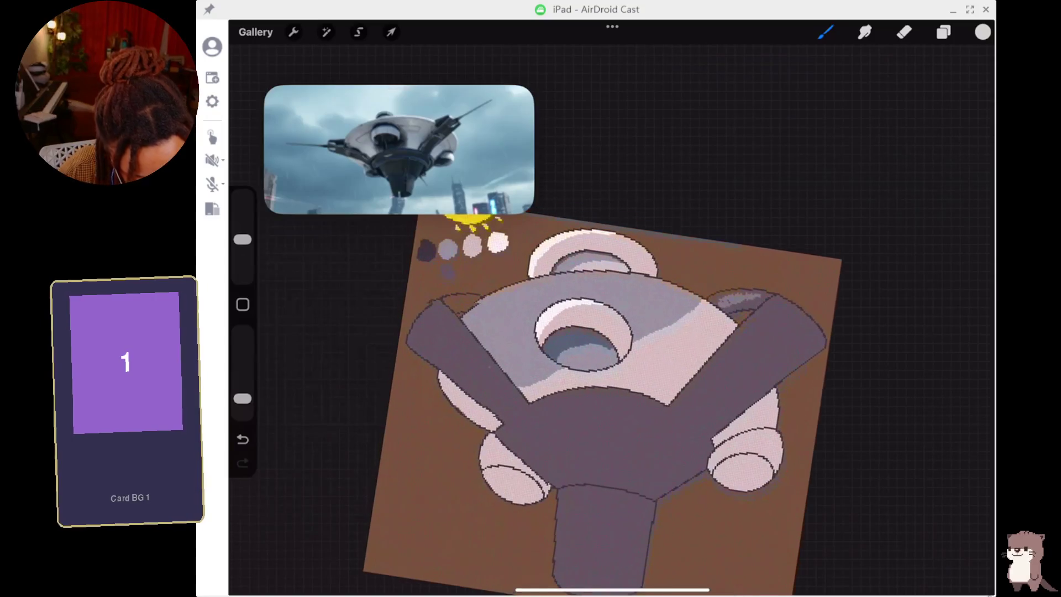
Show the Layers list and toggle the brown background colour off and back on.
left_click(983, 31)
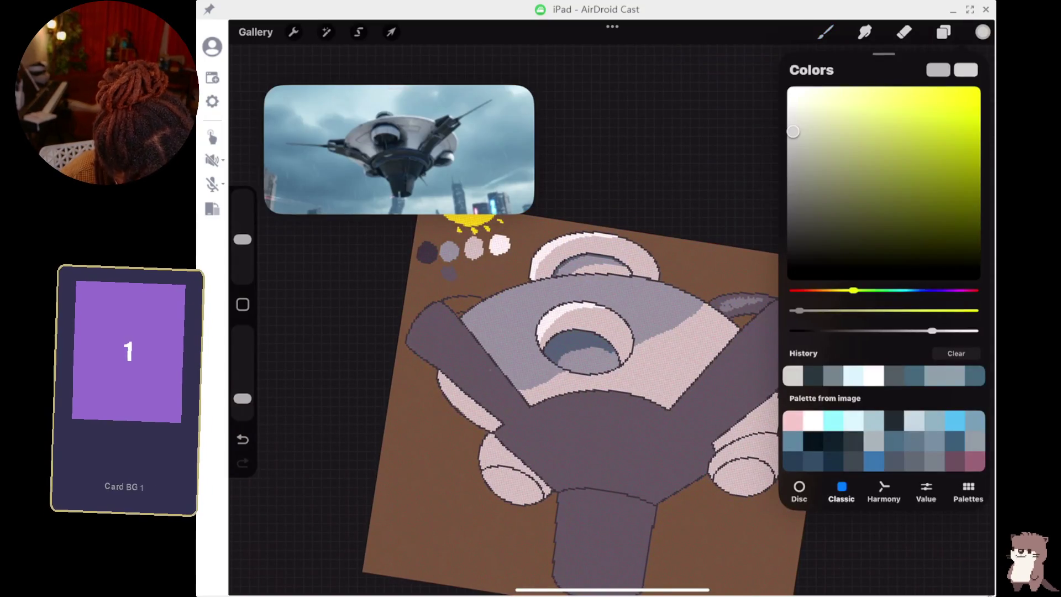
left_click(944, 32)
left_click(966, 303)
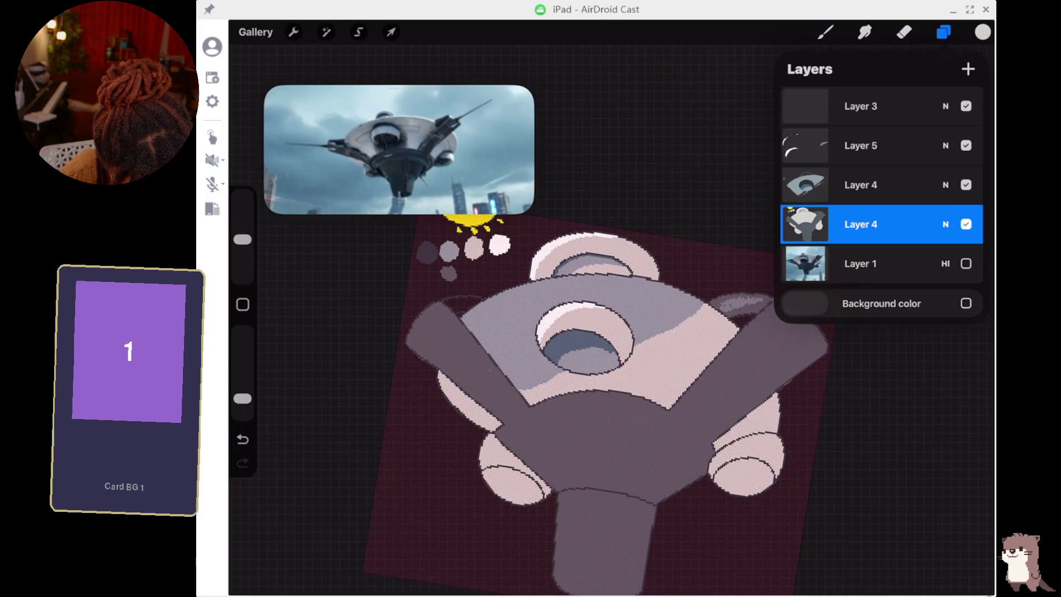
left_click(966, 303)
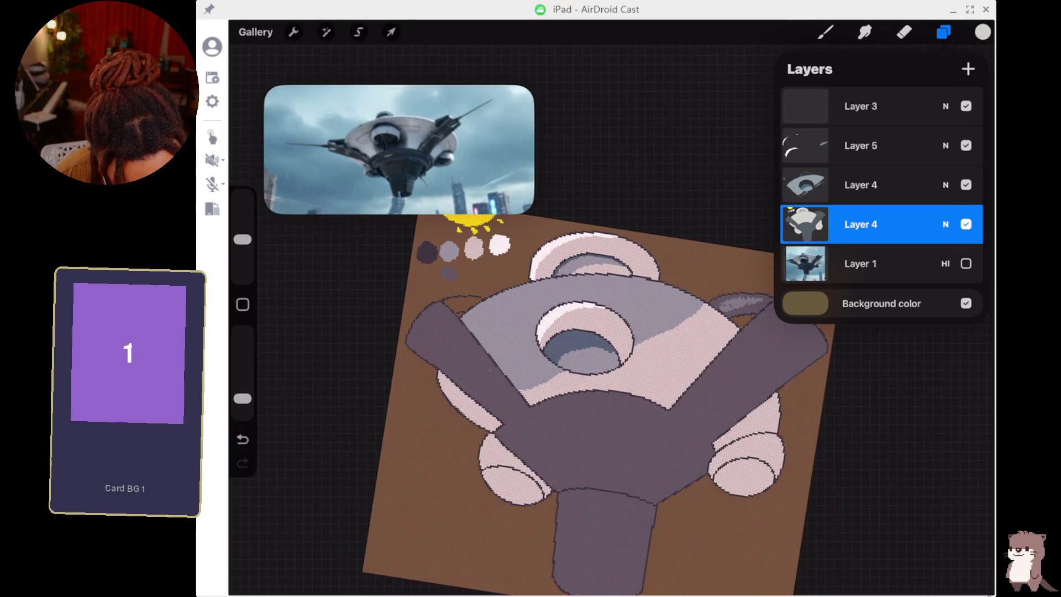
scroll(552, 332, "up", 10)
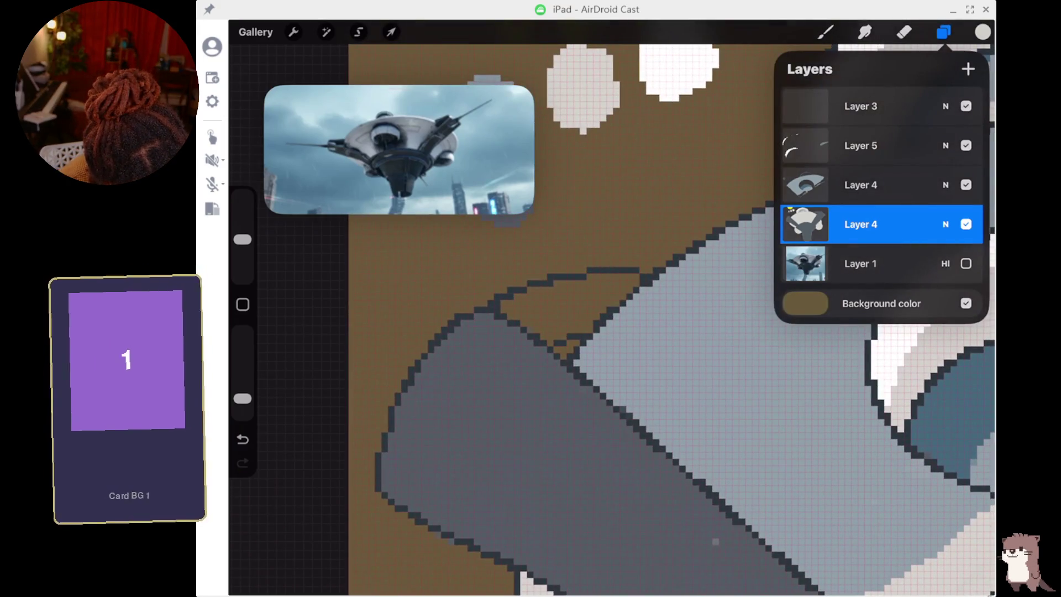
Using an enlarged pixel brush, paint grey over the left arm's top where it meets the hub.
left_click(826, 31)
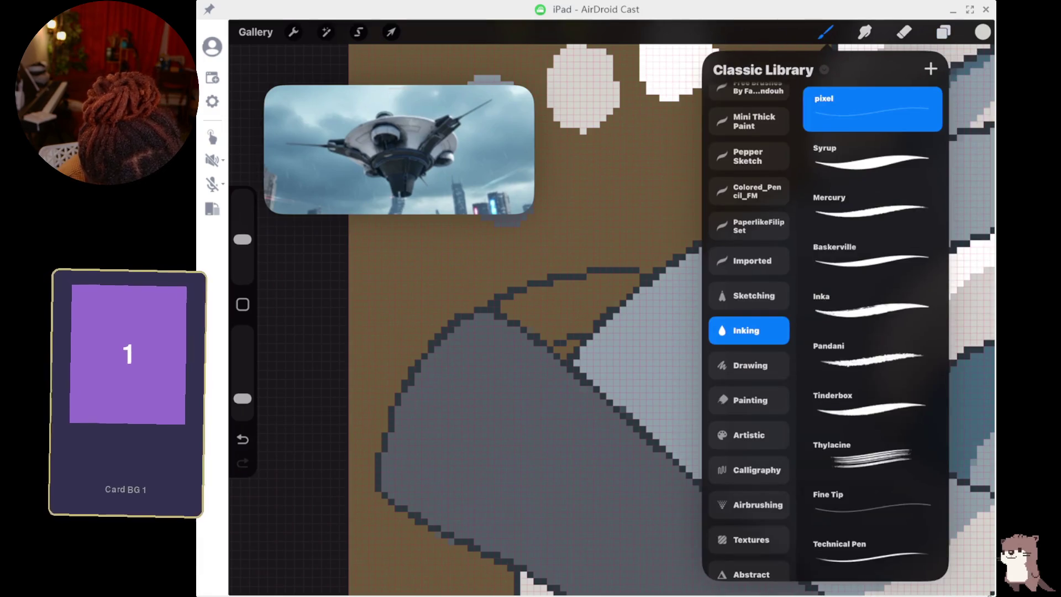
left_click(542, 333)
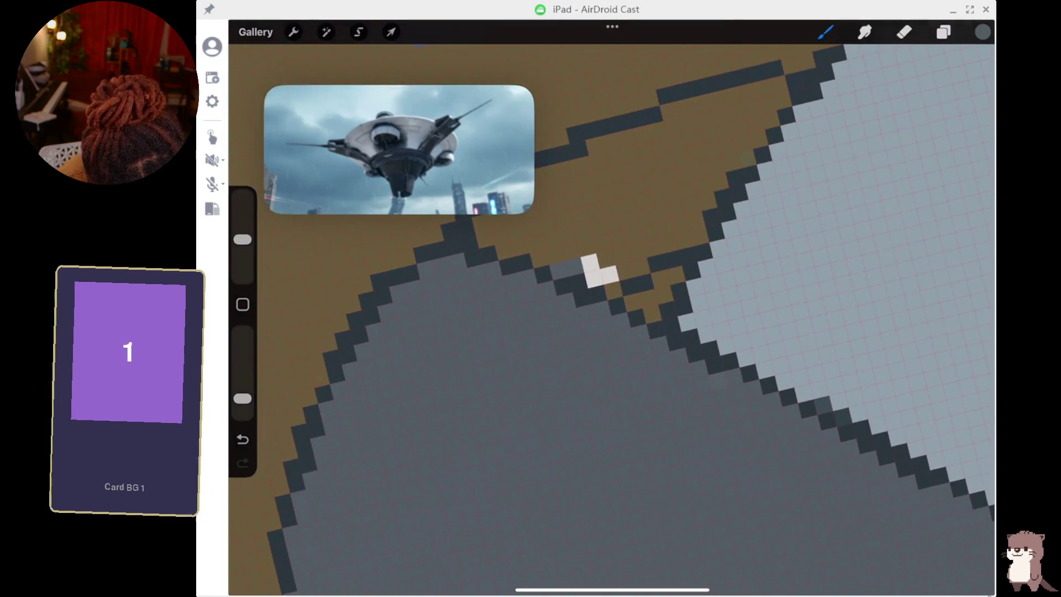
mouse_move(602, 279)
left_mouse_down()
mouse_move(609, 286)
mouse_move(696, 228)
mouse_move(571, 251)
mouse_move(584, 217)
left_mouse_up()
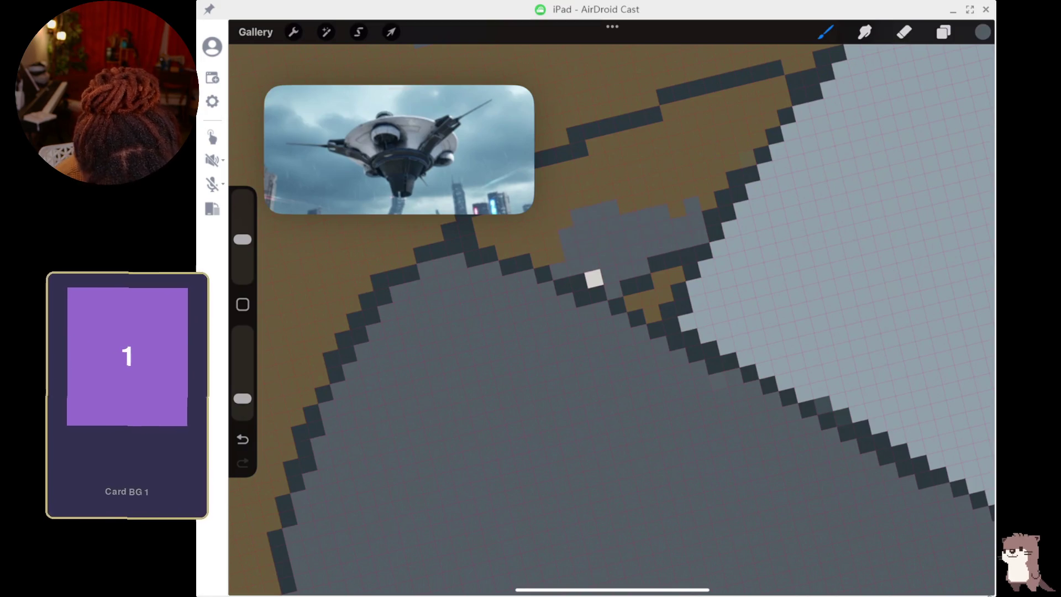
left_click_drag(242, 239, 242, 218)
mouse_move(553, 239)
left_mouse_down()
mouse_move(523, 249)
mouse_move(505, 238)
left_mouse_up()
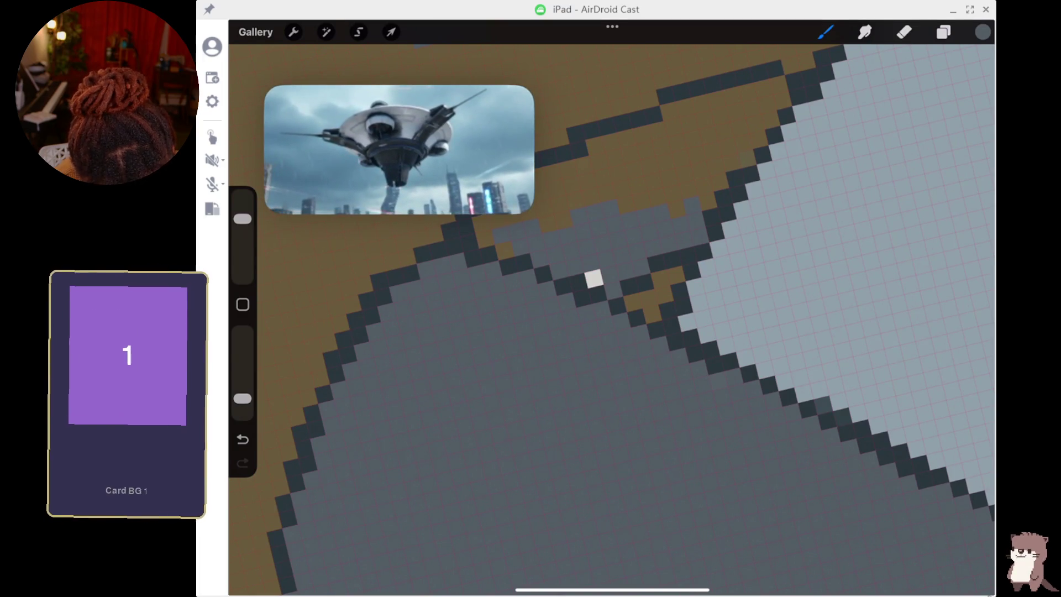
scroll(611, 319, "up", 3)
scroll(605, 284, "down", 5)
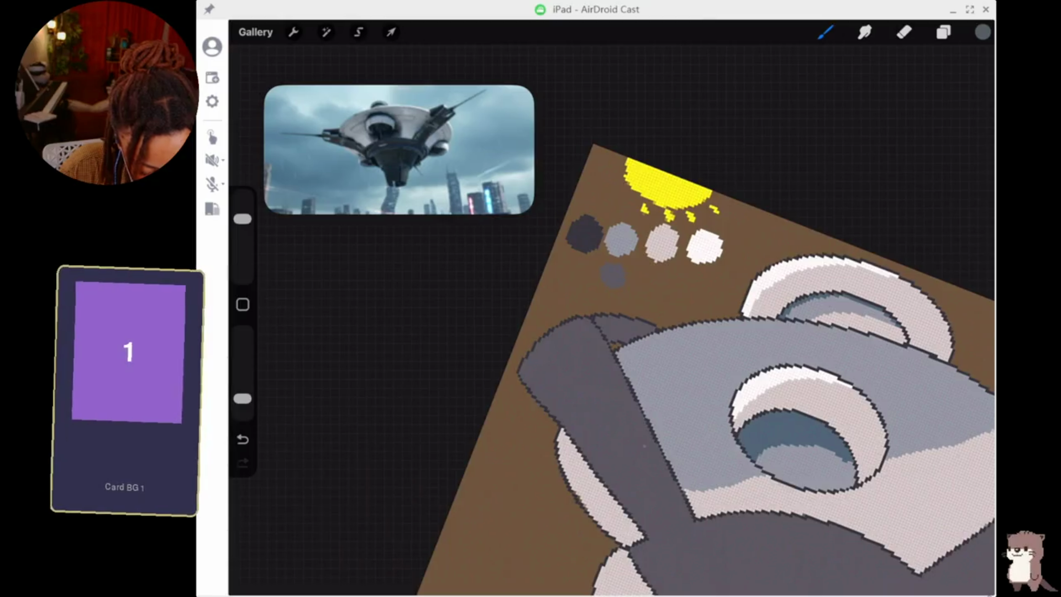
Pick dark grey, activate the upper Layer 4 and paint over the left arm's light tip.
left_click(584, 232)
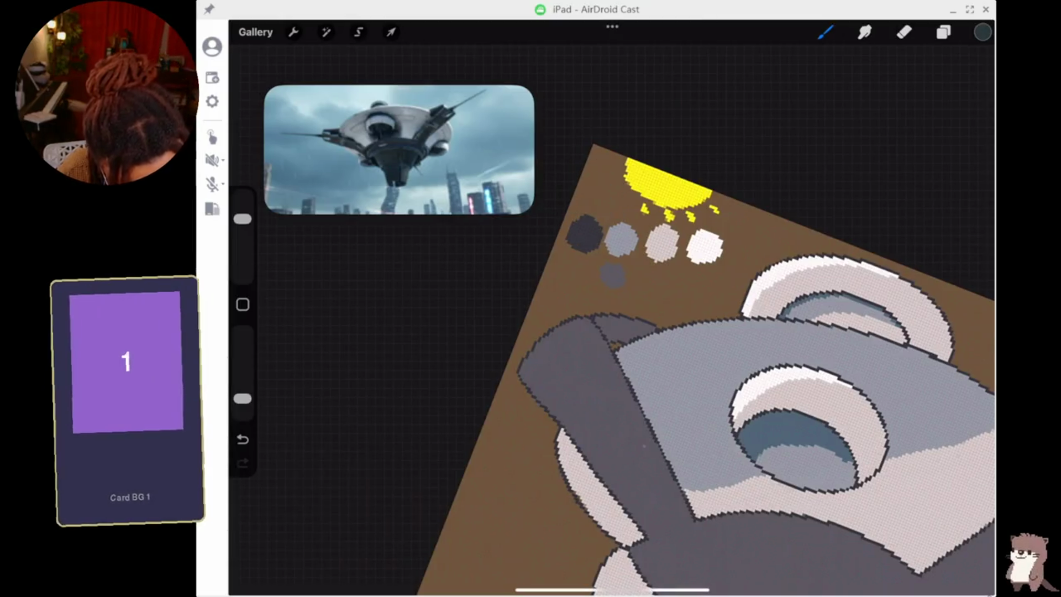
left_click(943, 32)
left_click(860, 185)
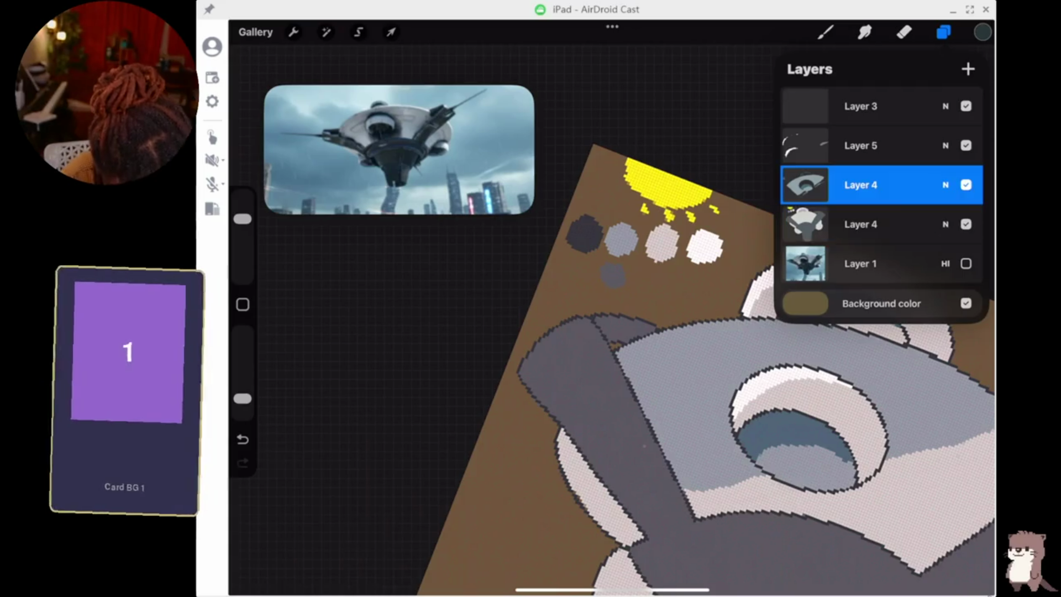
left_click(826, 32)
left_click(825, 32)
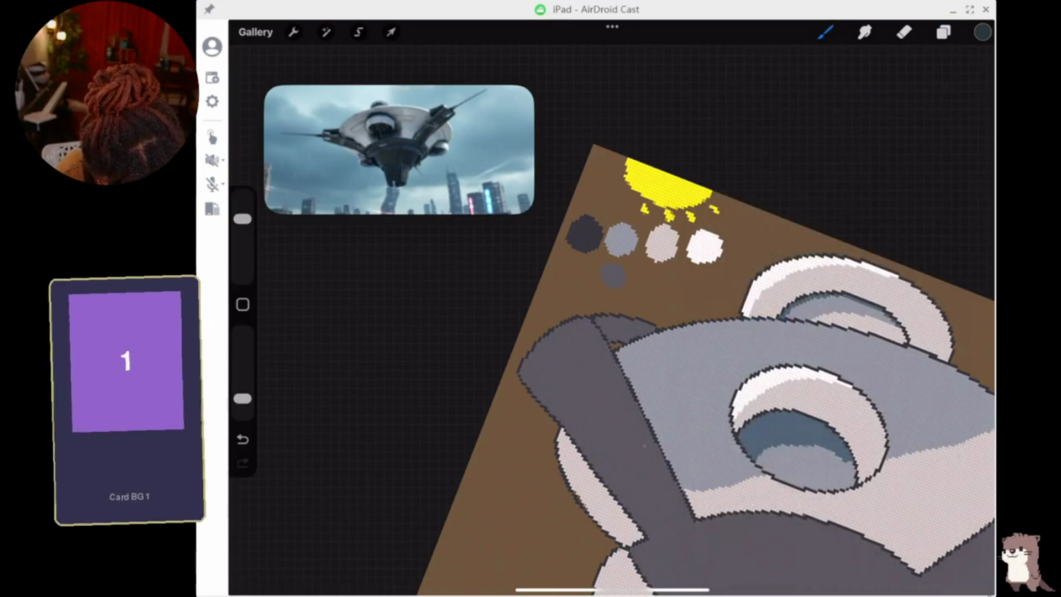
left_click_drag(595, 317, 624, 319)
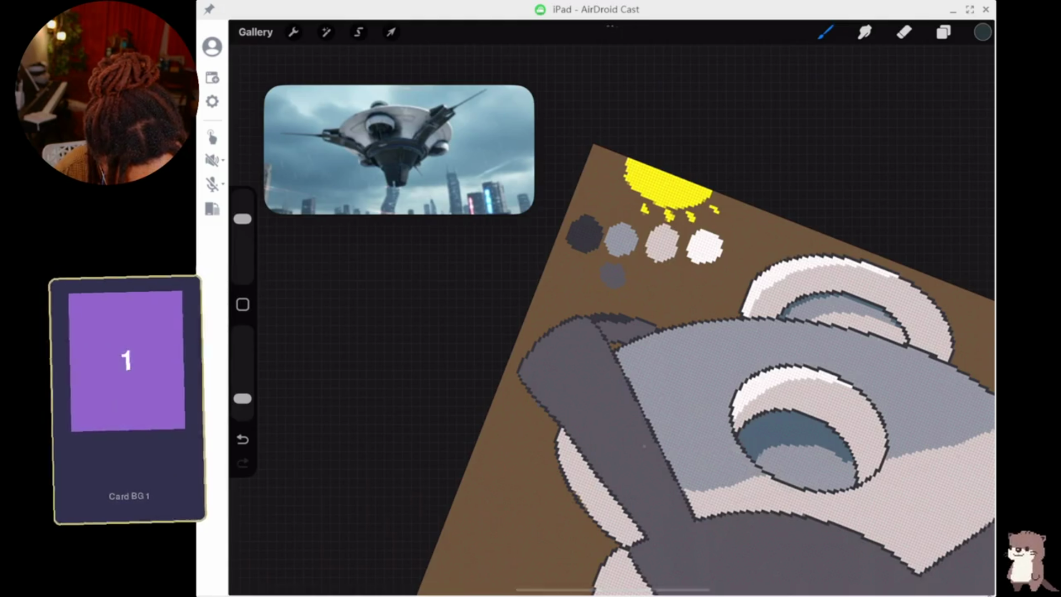
key("ctrl+z")
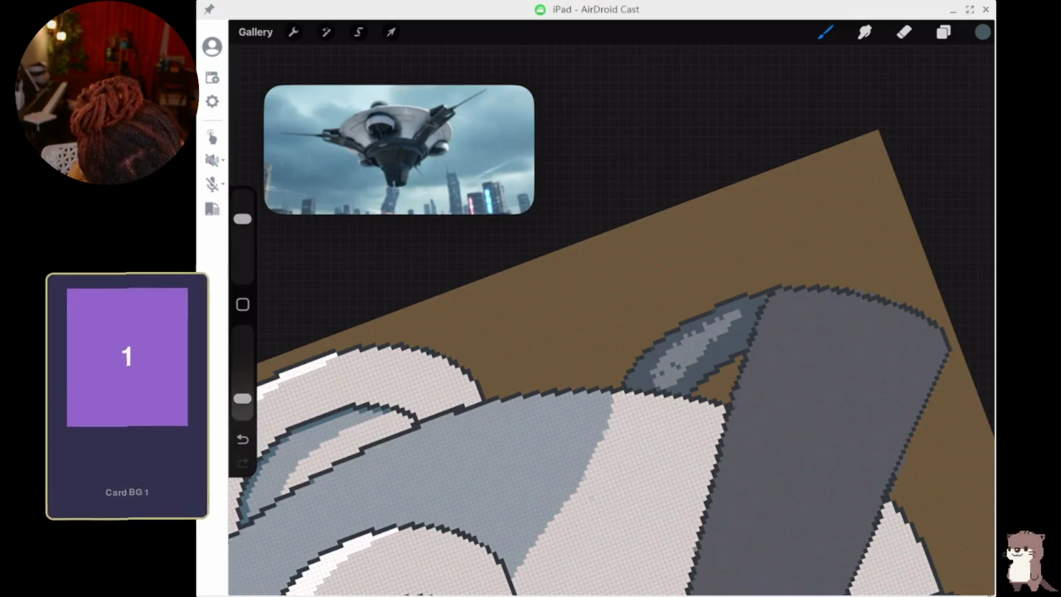
On Layer 5, erase the light highlight pixels from the grey piece, then zoom out.
left_click(943, 32)
left_click(860, 145)
left_click(904, 31)
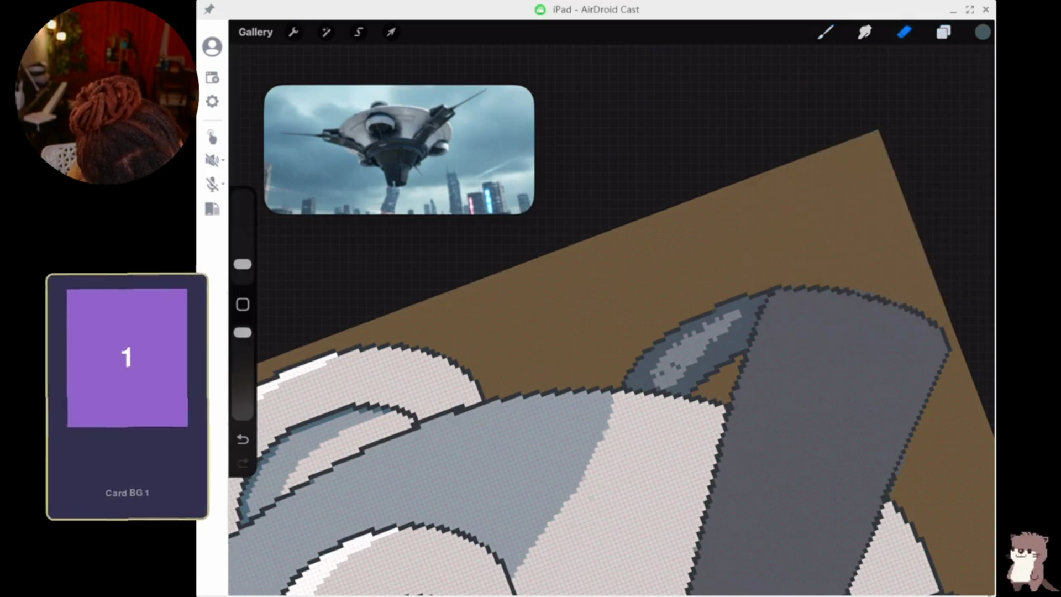
mouse_move(685, 360)
left_mouse_down()
mouse_move(664, 387)
mouse_move(688, 340)
mouse_move(738, 311)
mouse_move(712, 325)
left_mouse_up()
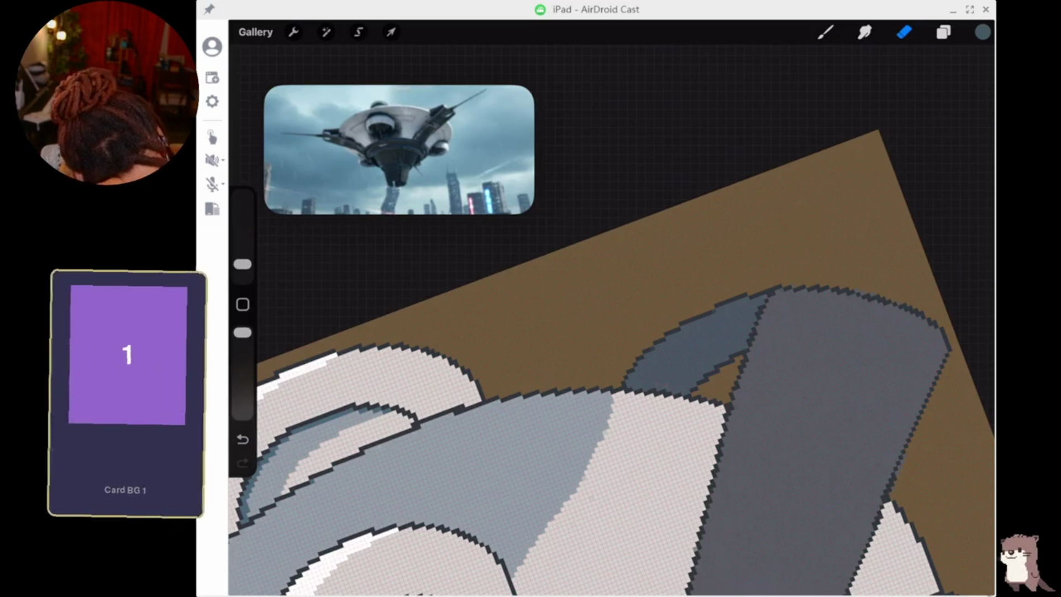
scroll(608, 360, "down", 5)
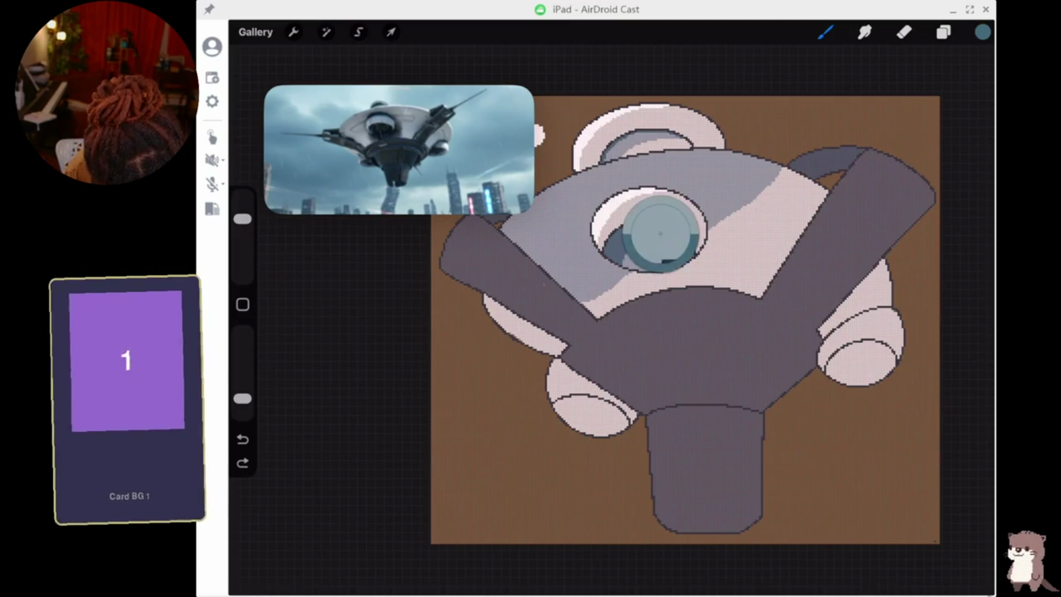
Make Layer 4 the active layer and keep painting with the pixel brush.
left_click(943, 32)
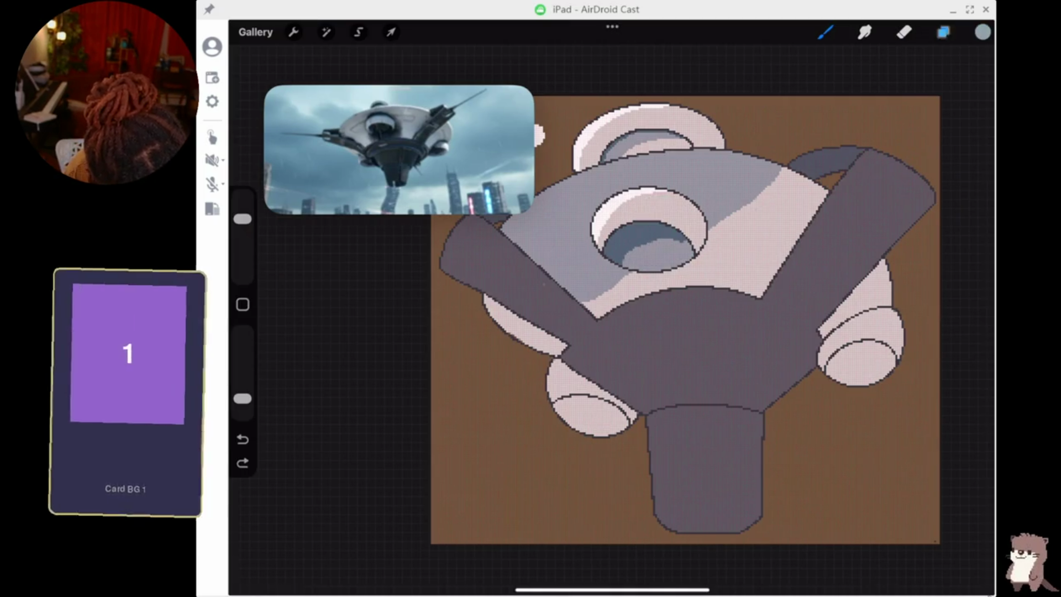
left_click(881, 184)
left_click(825, 32)
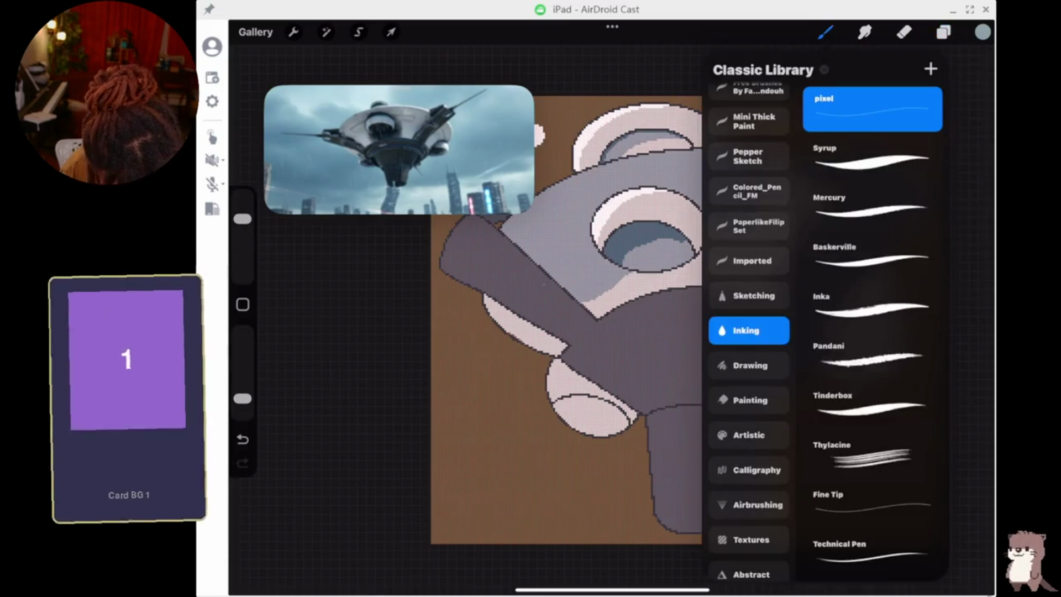
left_click(826, 32)
Cover the white stripe with grey pixels, then blue-grey over its left edge and leftover white.
scroll(663, 360, "up", 5)
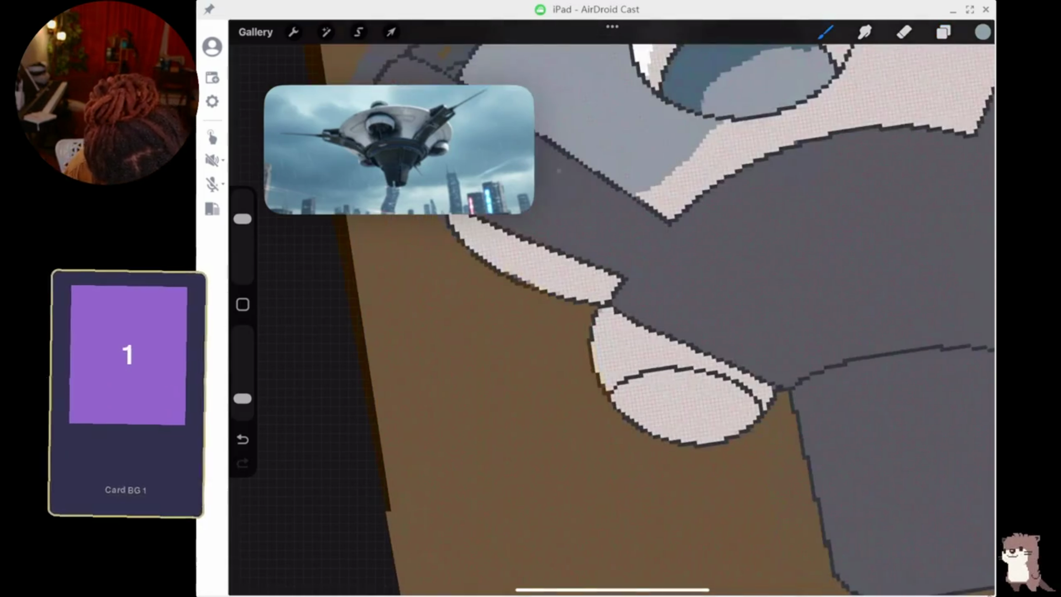
scroll(608, 331, "up", 2)
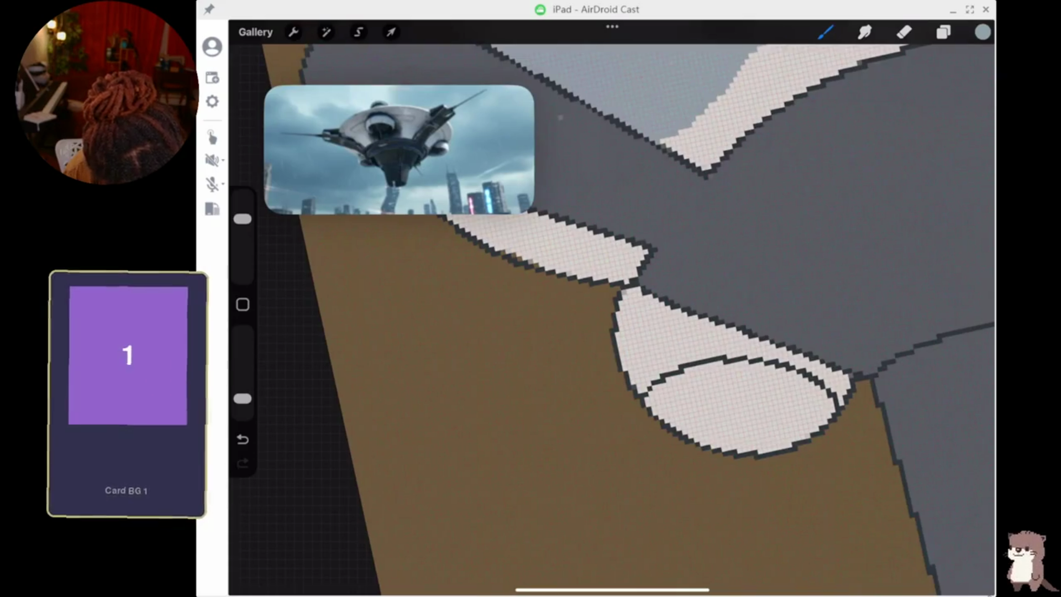
scroll(608, 304, "down", 5)
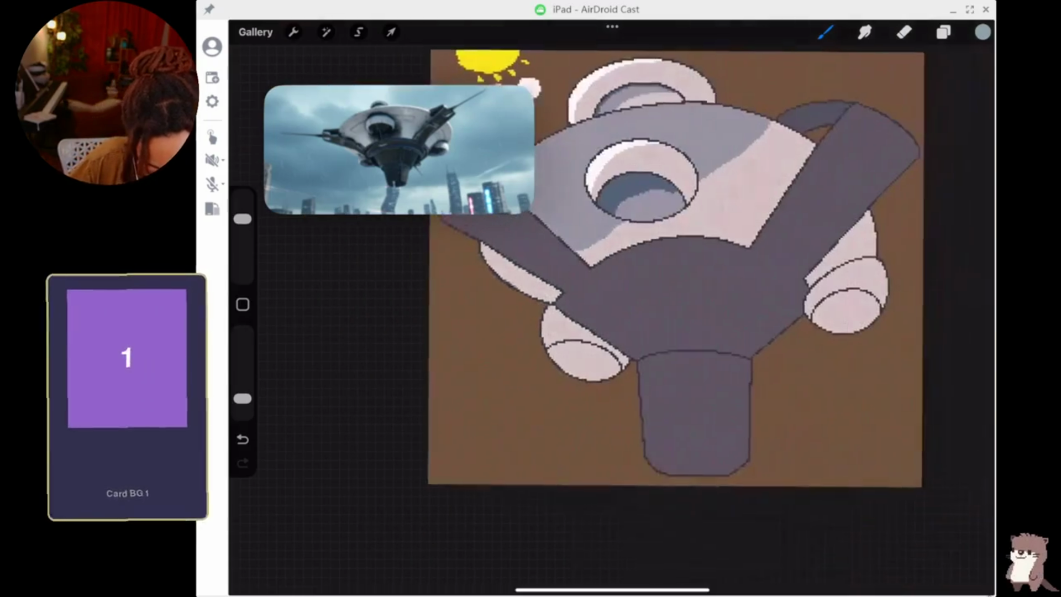
scroll(664, 304, "down", 3)
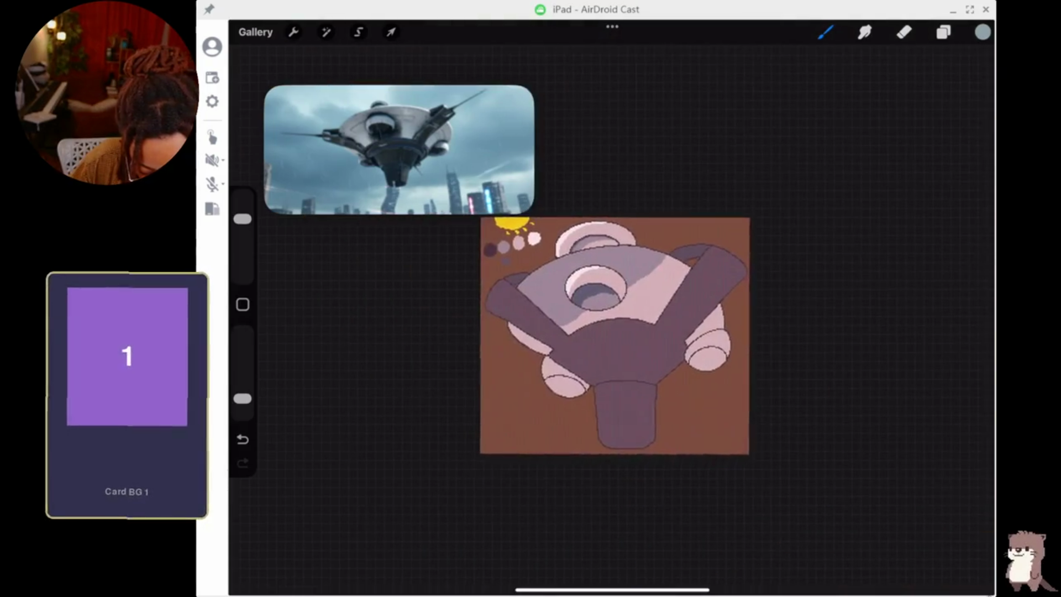
scroll(718, 304, "up", 5)
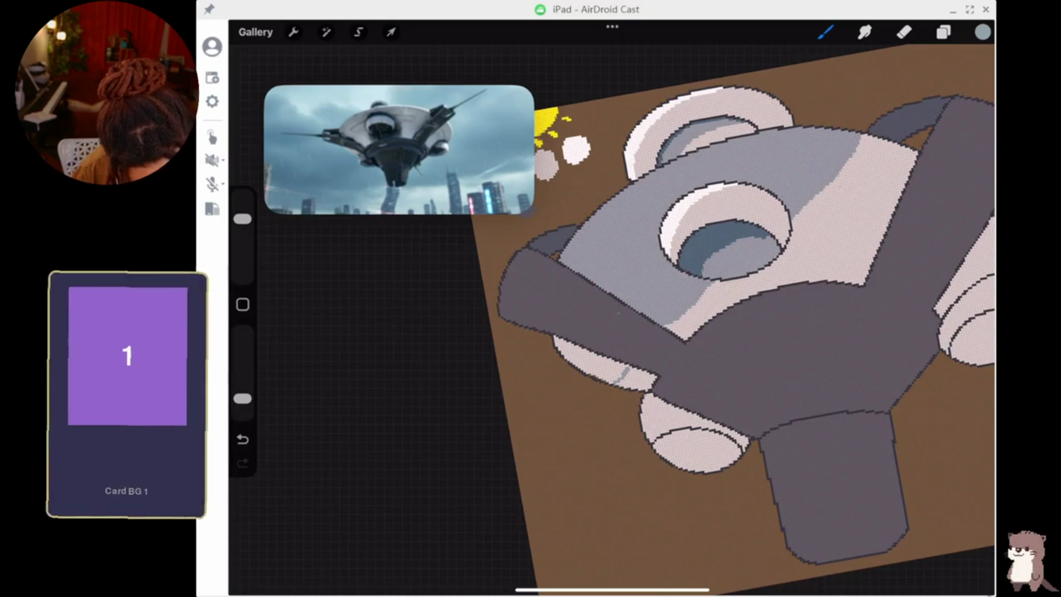
scroll(707, 309, "up", 5)
mouse_move(602, 279)
left_mouse_down()
mouse_move(639, 343)
mouse_move(596, 300)
mouse_move(601, 343)
mouse_move(644, 420)
left_mouse_up()
mouse_move(608, 367)
left_mouse_down()
mouse_move(657, 433)
mouse_move(674, 415)
mouse_move(702, 415)
left_mouse_up()
mouse_move(627, 381)
left_mouse_down()
mouse_move(635, 393)
mouse_move(608, 338)
mouse_move(670, 406)
left_mouse_up()
mouse_move(649, 364)
left_mouse_down()
mouse_move(679, 401)
mouse_move(671, 408)
mouse_move(633, 323)
left_mouse_up()
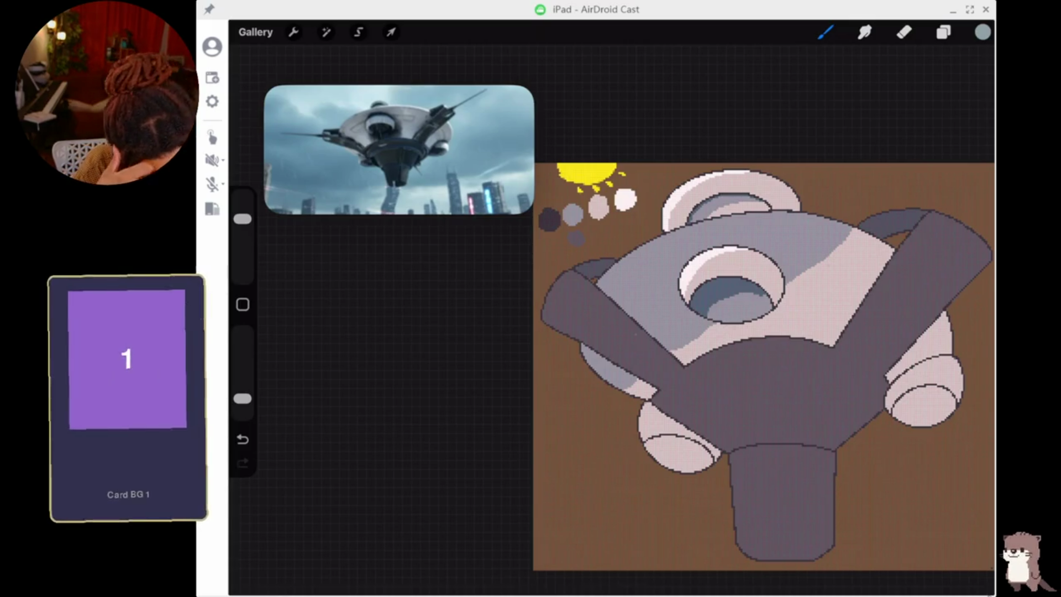
Undo the last paint stroke on the drone's hull, then redo it.
scroll(746, 369, "up", 5)
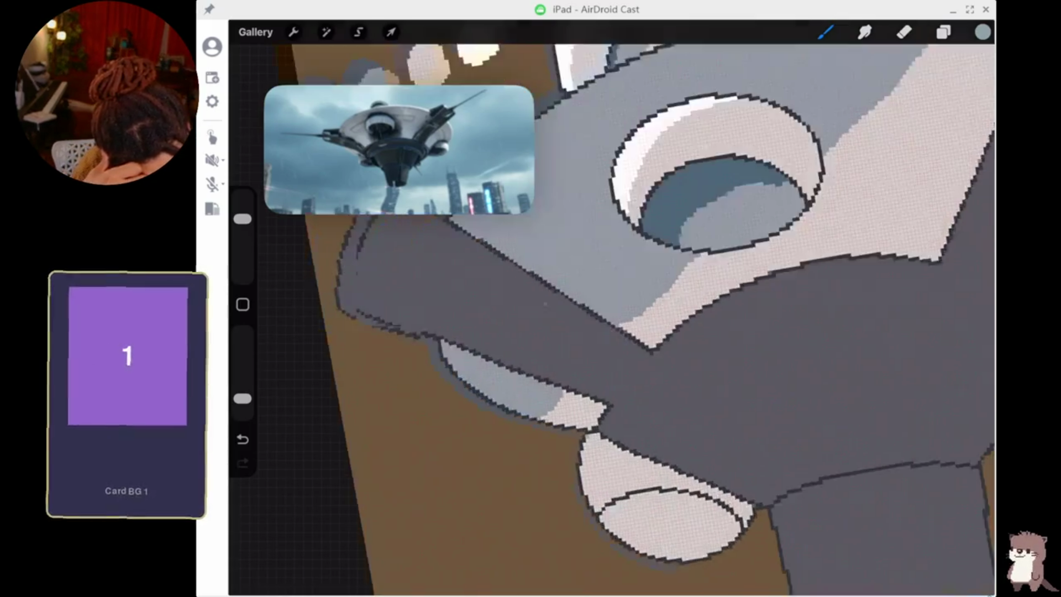
scroll(608, 310, "down", 5)
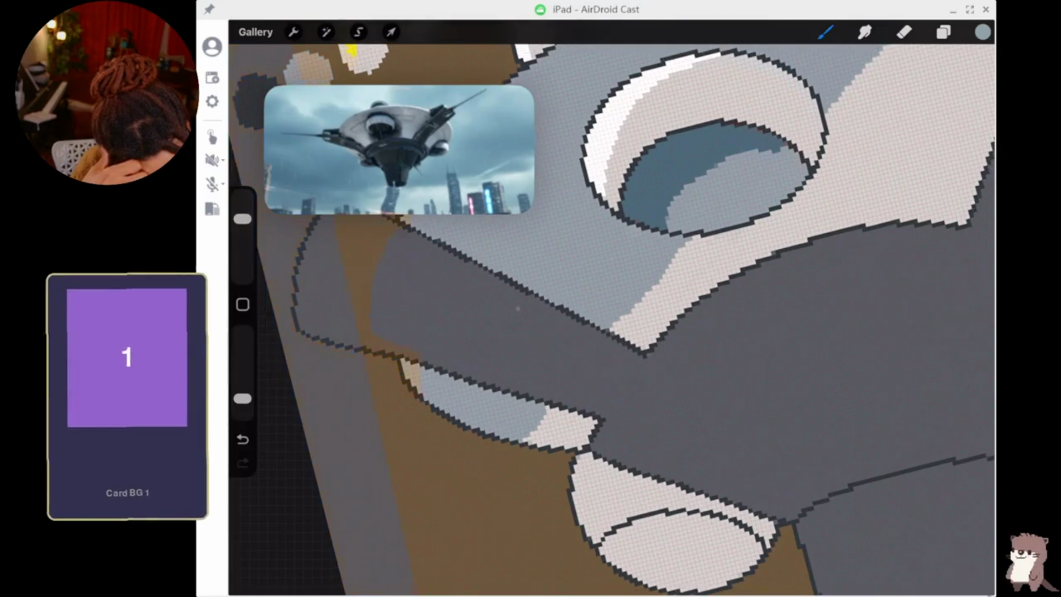
key("ctrl+z")
key("ctrl+shift+z")
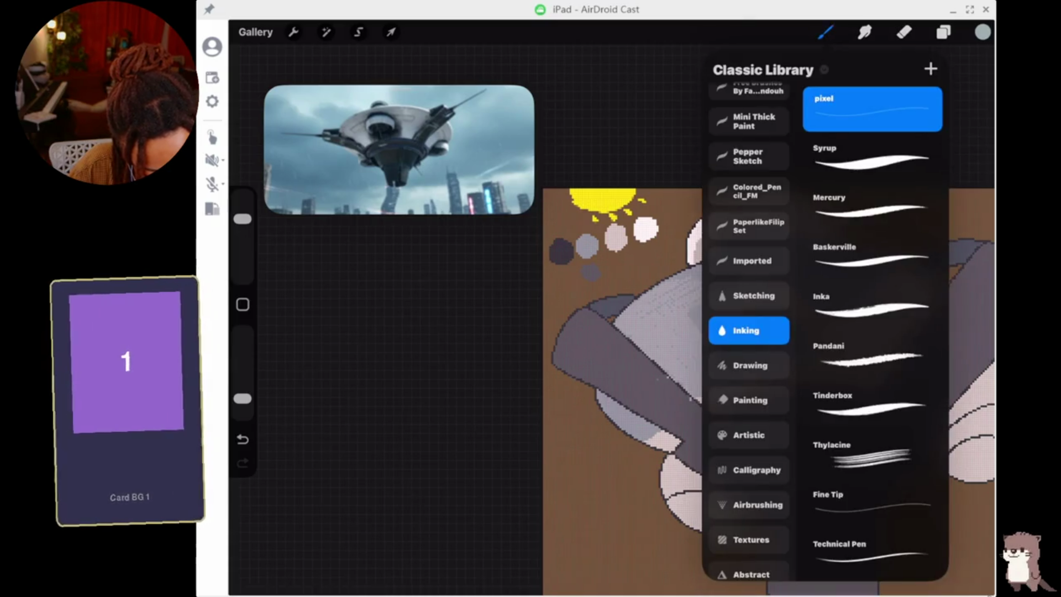
Choose the Spray brush and enlarge it with the sidebar size slider.
left_click(873, 158)
left_click(826, 32)
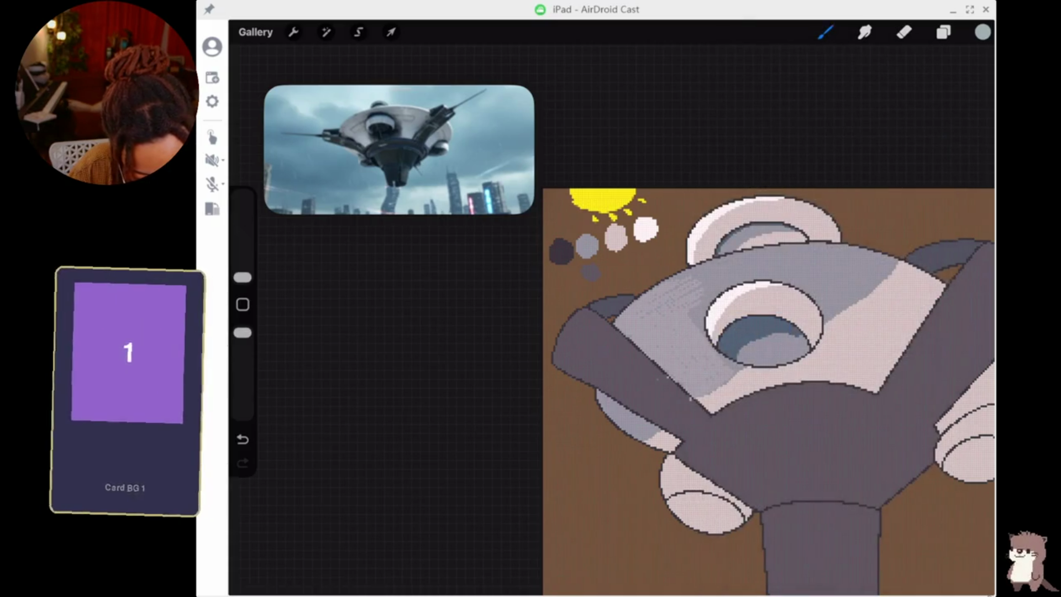
left_click_drag(243, 278, 243, 260)
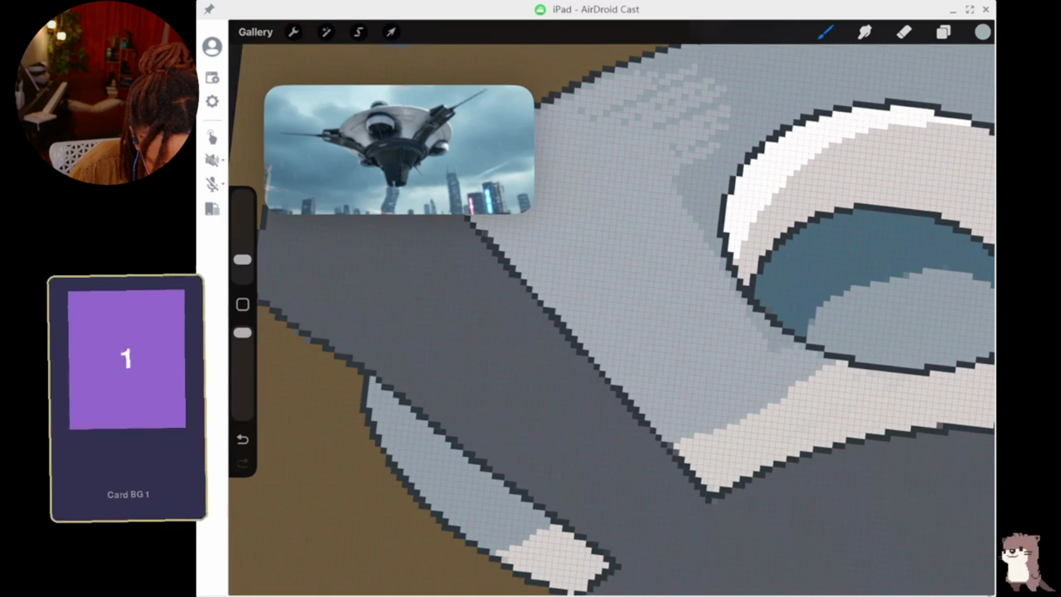
Sample the hub's light grey and paint it over the mottled grey patches across the hub.
scroll(625, 331, "up", 3)
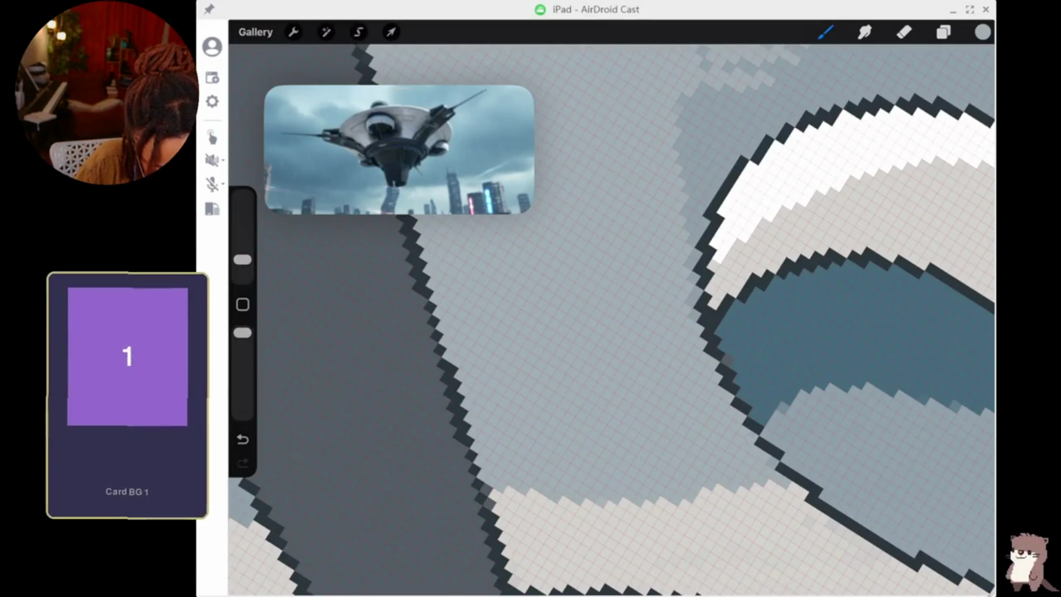
left_click(782, 332)
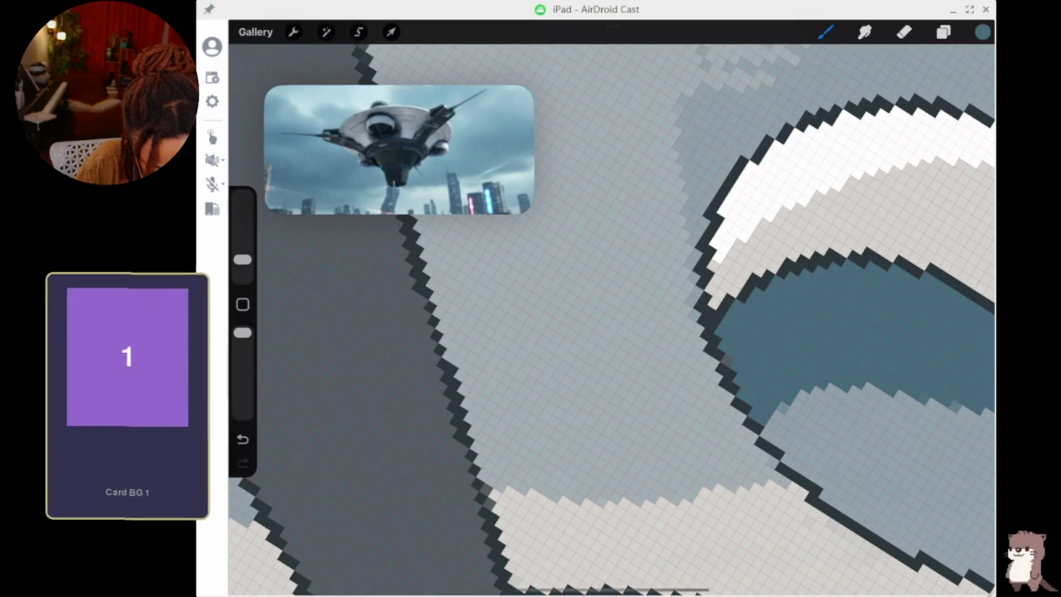
left_click(643, 280)
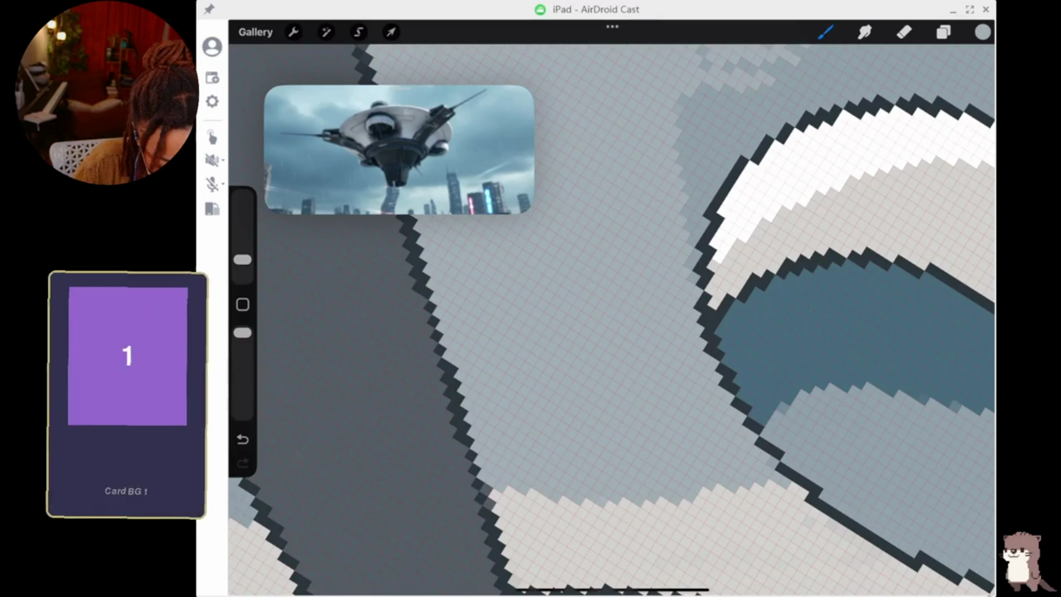
scroll(608, 321, "down", 3)
mouse_move(652, 299)
left_mouse_down()
mouse_move(658, 243)
mouse_move(630, 133)
mouse_move(572, 174)
left_mouse_up()
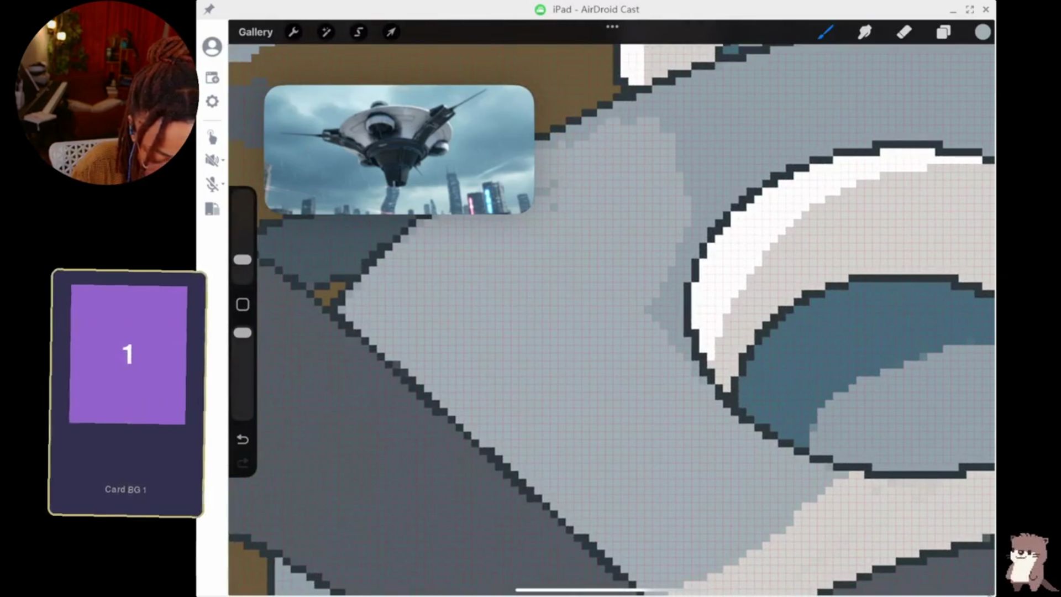
scroll(608, 321, "down", 3)
scroll(608, 321, "up", 2)
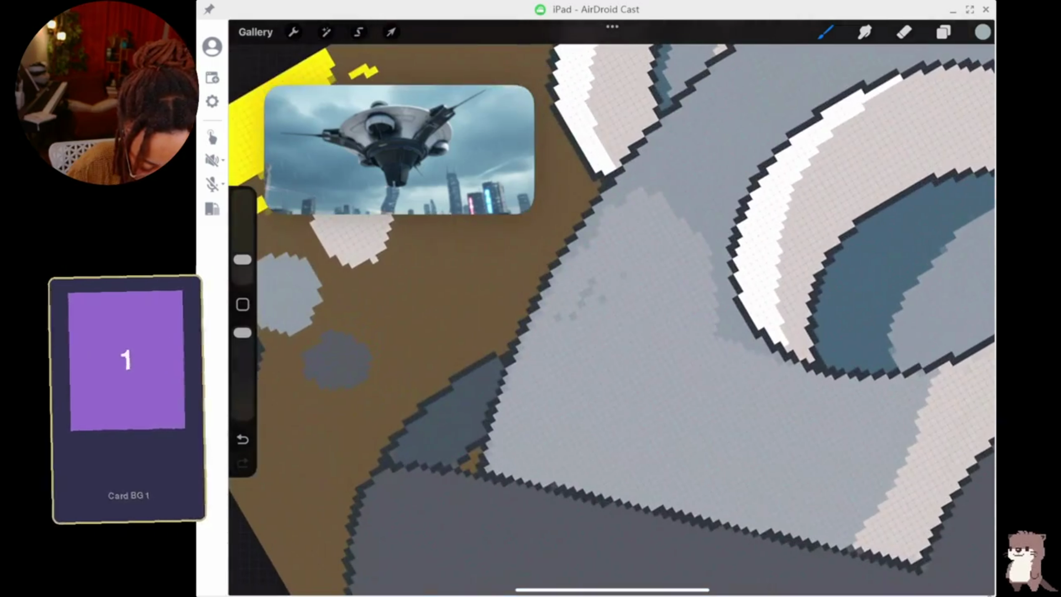
mouse_move(591, 244)
left_mouse_down()
mouse_move(592, 221)
mouse_move(663, 130)
mouse_move(683, 191)
mouse_move(718, 232)
mouse_move(717, 334)
mouse_move(730, 317)
left_mouse_up()
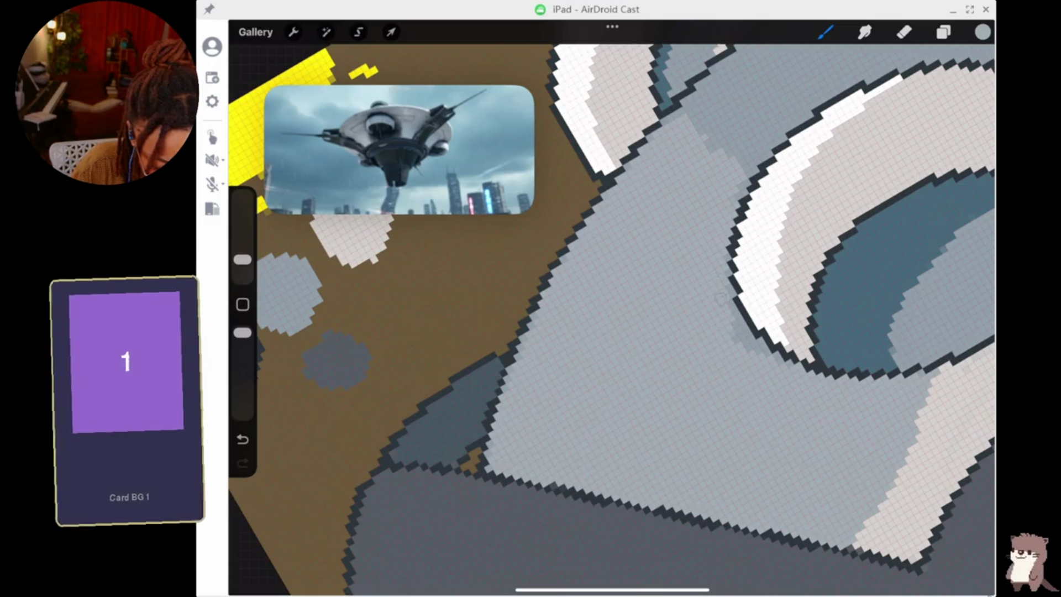
mouse_move(722, 270)
left_mouse_down()
mouse_move(737, 334)
mouse_move(757, 348)
left_mouse_up()
scroll(608, 310, "down", 5)
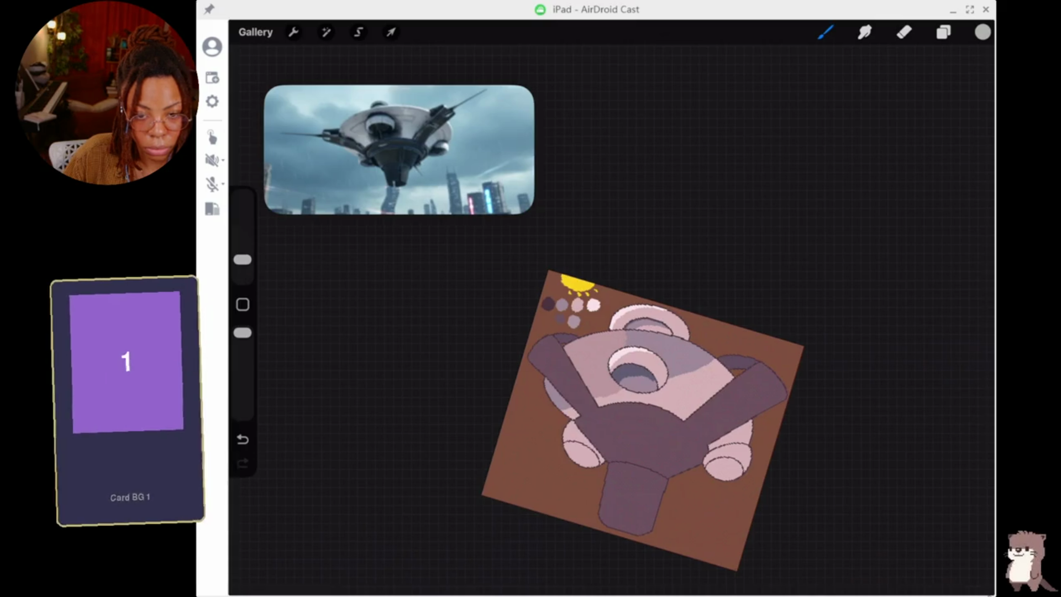
Undo the latest light-grey stroke on the hub.
key("ctrl+z")
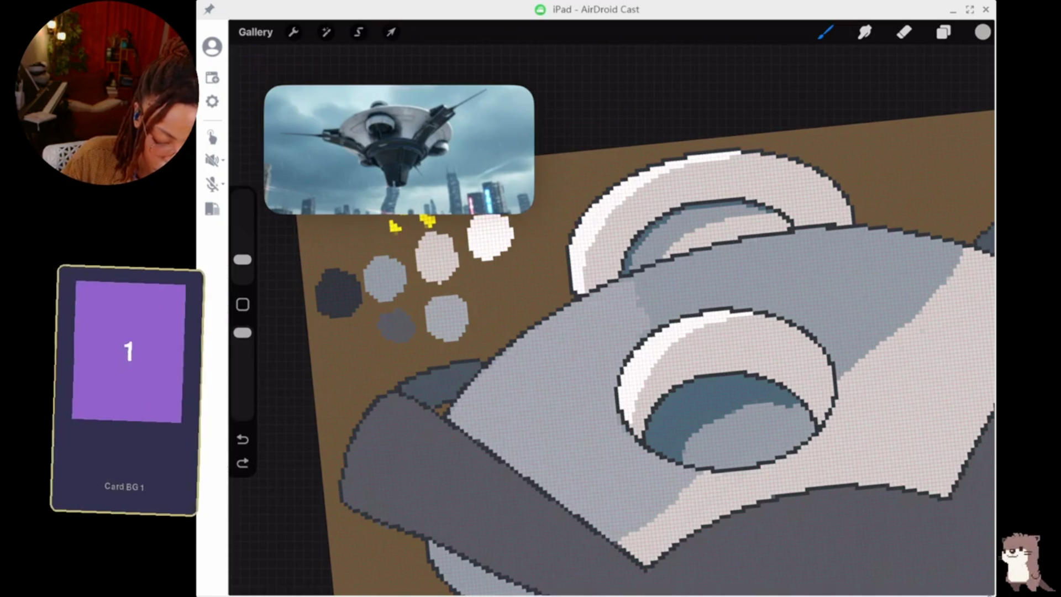
Zoom in closely on the hub's pixel rings.
scroll(597, 309, "up", 5)
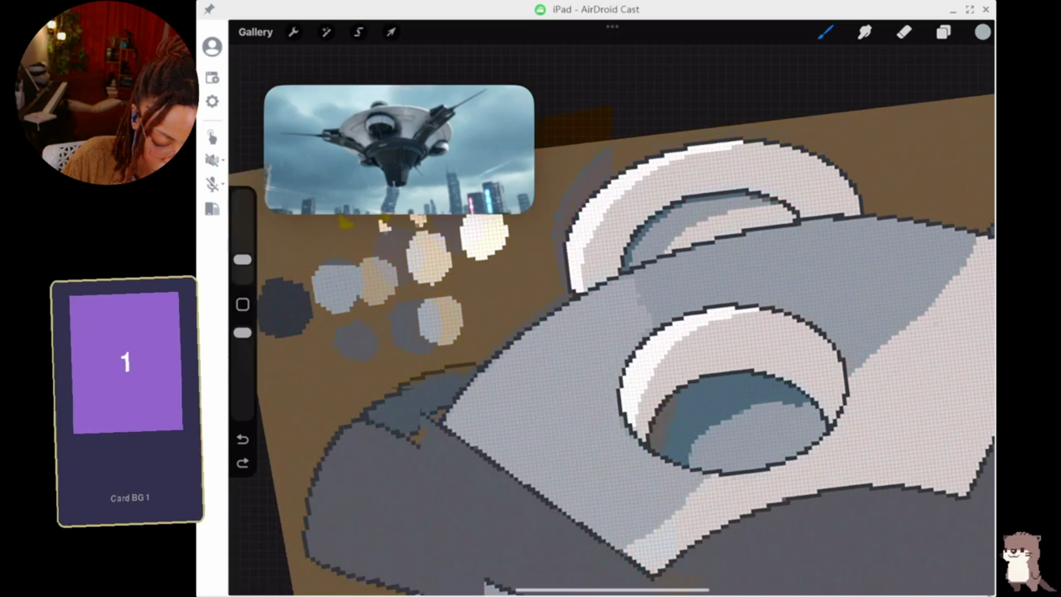
scroll(608, 309, "up", 3)
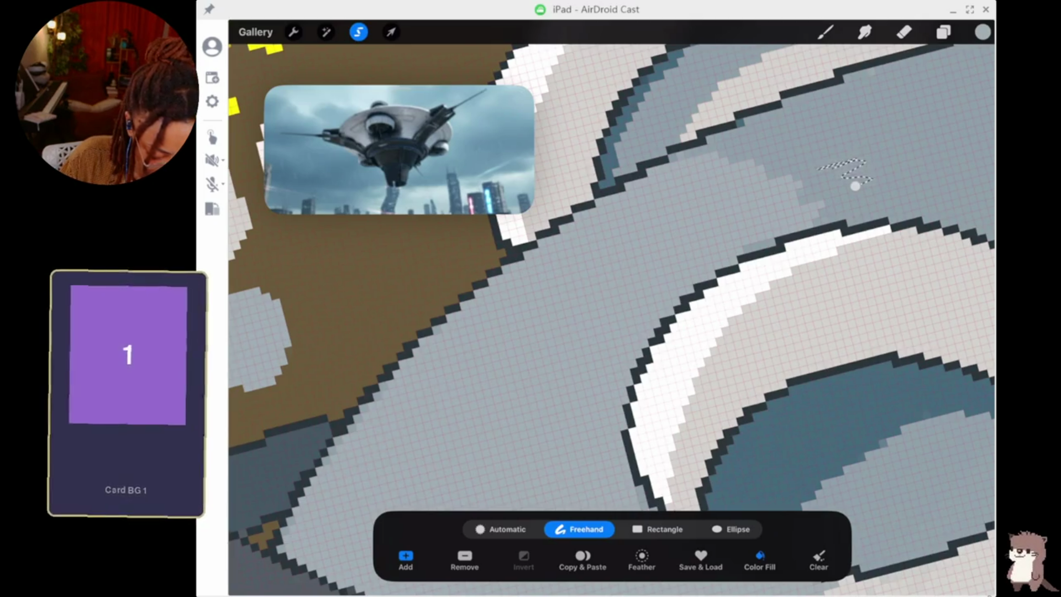
Try an automatic selection of the hub's top face and inner hole.
left_click(503, 529)
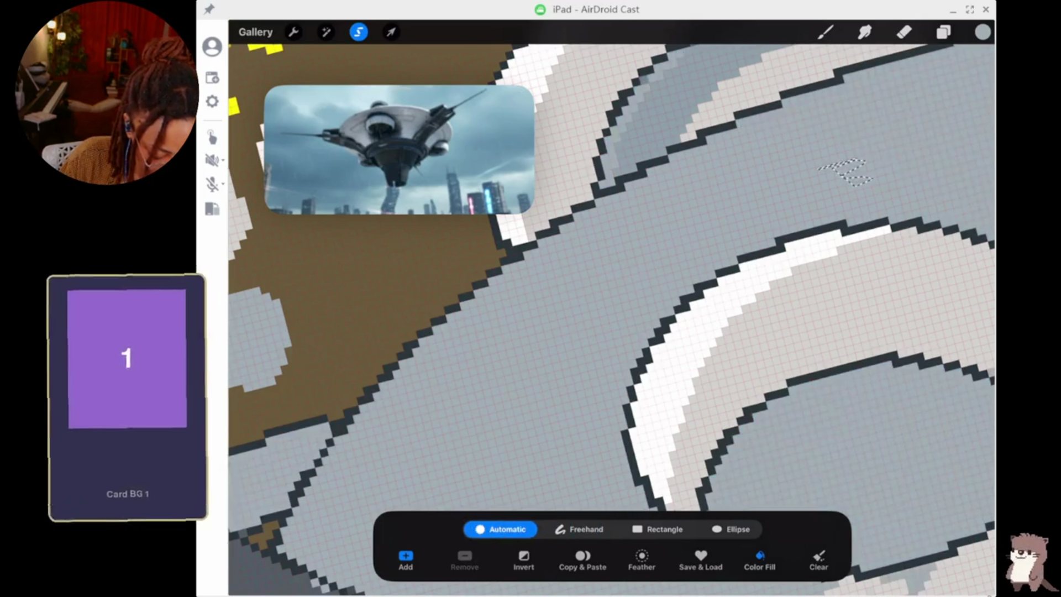
scroll(843, 172, "down", 5)
scroll(679, 220, "down", 5)
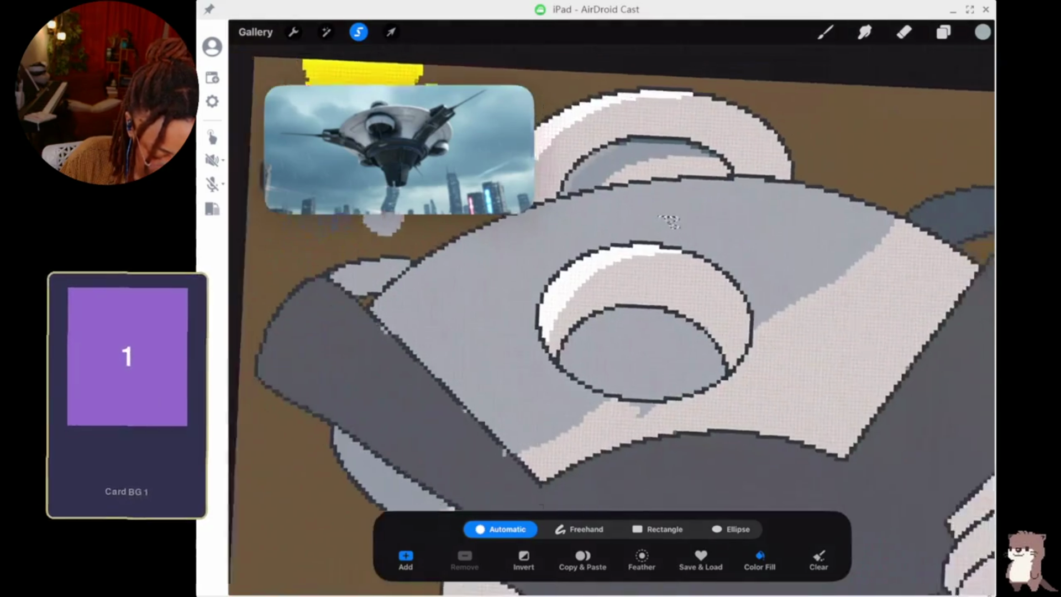
key("ctrl+z")
left_click(643, 255)
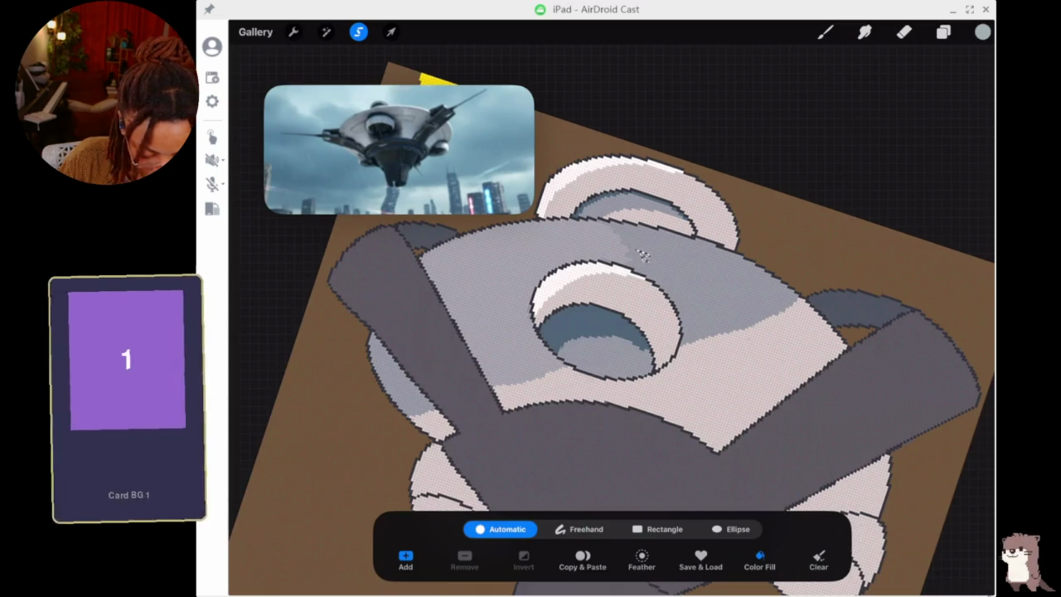
Draw a freehand selection outline around the hub's upper-right grey face.
key("b")
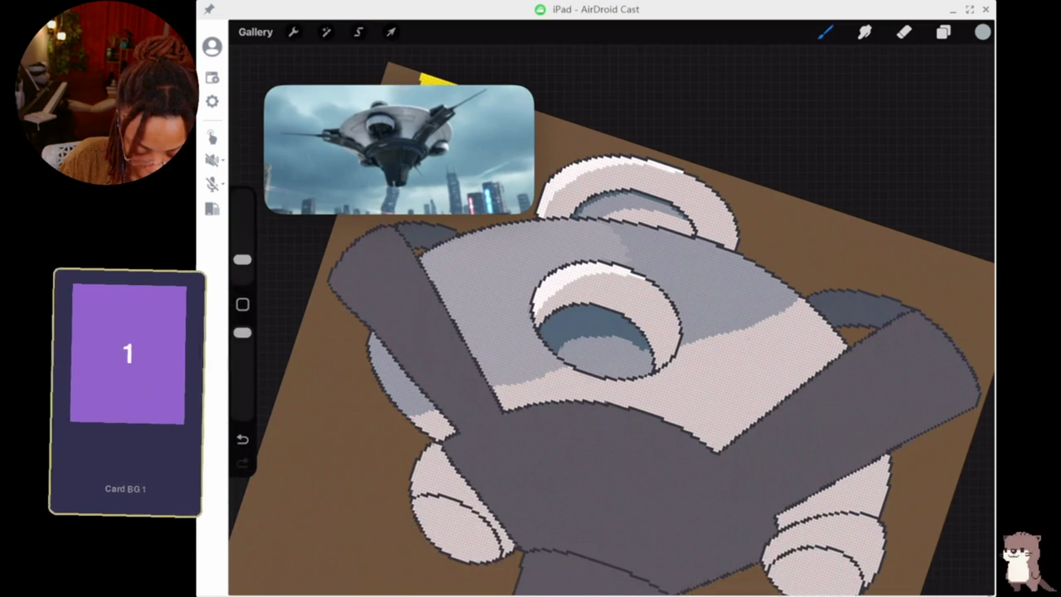
key("s")
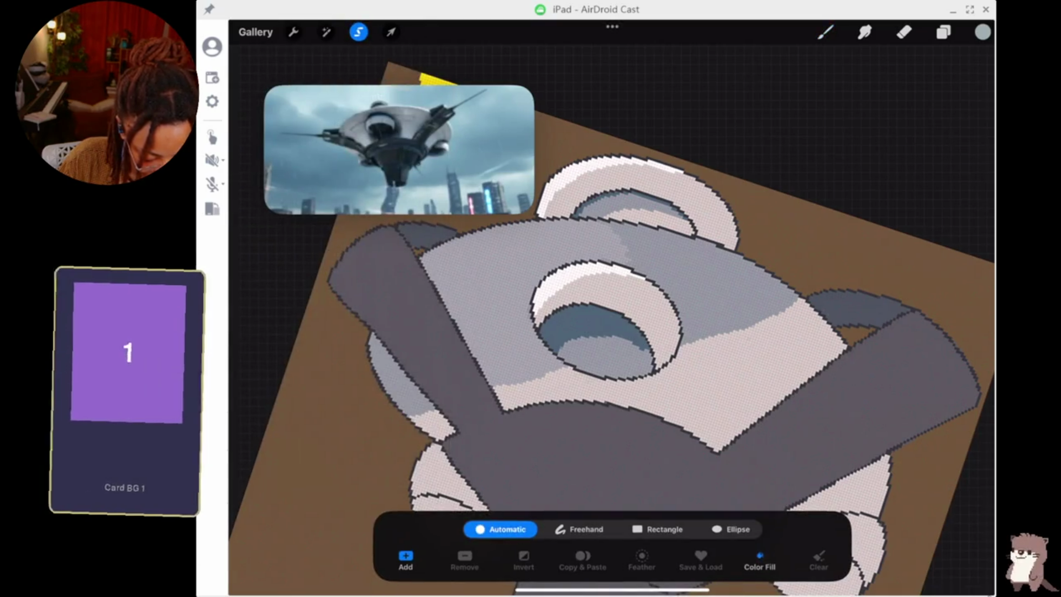
left_click(579, 529)
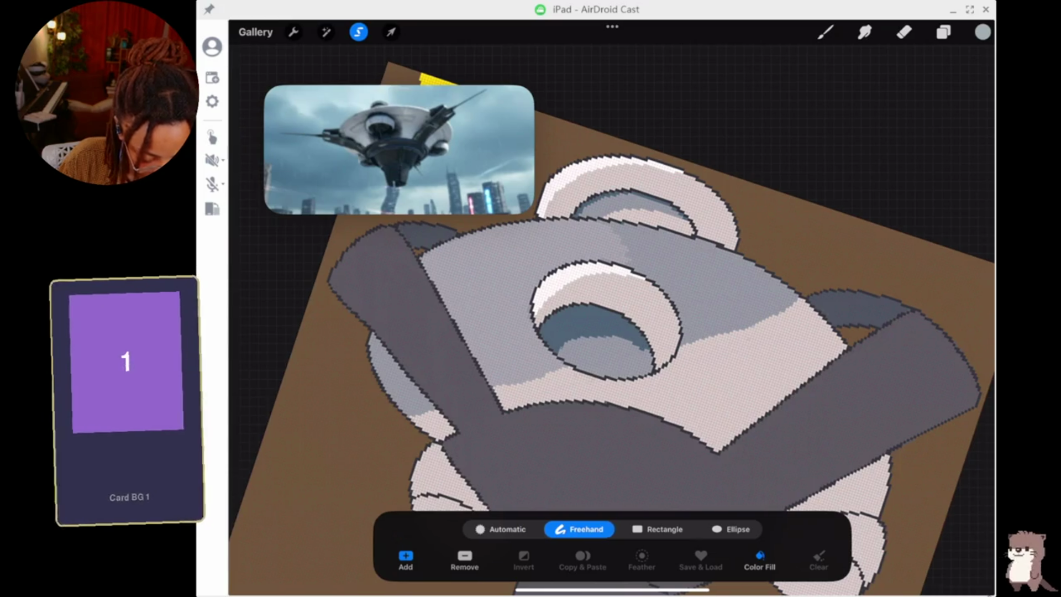
mouse_move(675, 357)
left_mouse_down()
mouse_move(671, 326)
mouse_move(600, 227)
mouse_move(671, 224)
mouse_move(804, 293)
mouse_move(679, 351)
left_mouse_up()
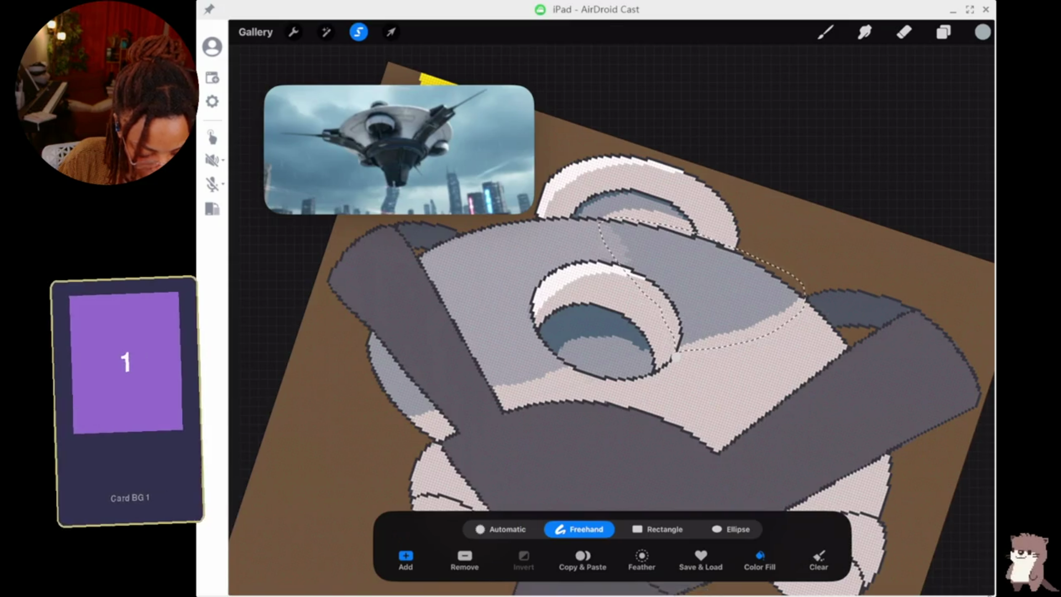
left_click(738, 296)
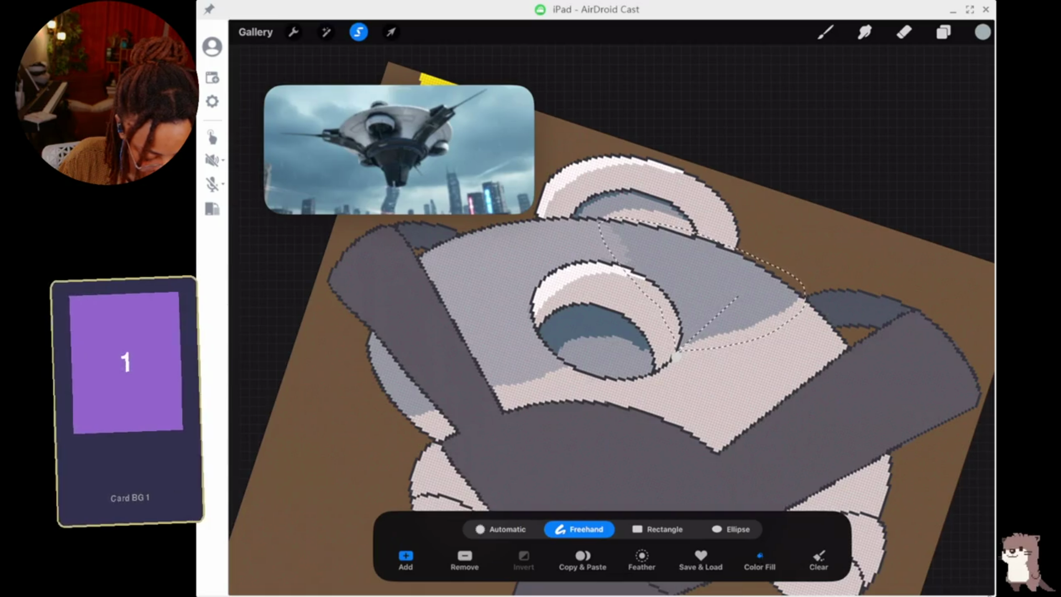
left_click(702, 275)
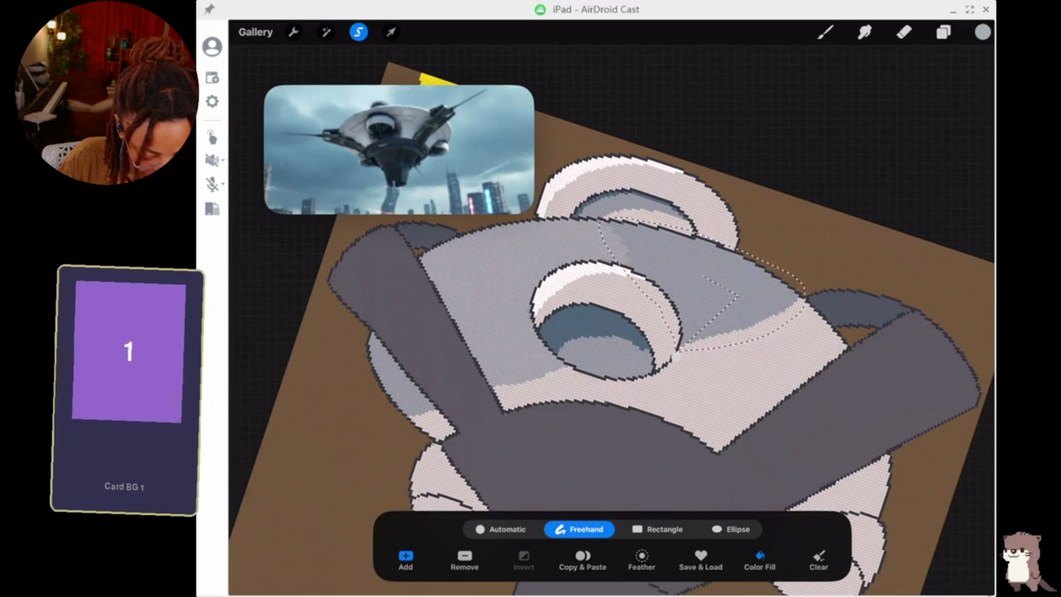
left_click(326, 31)
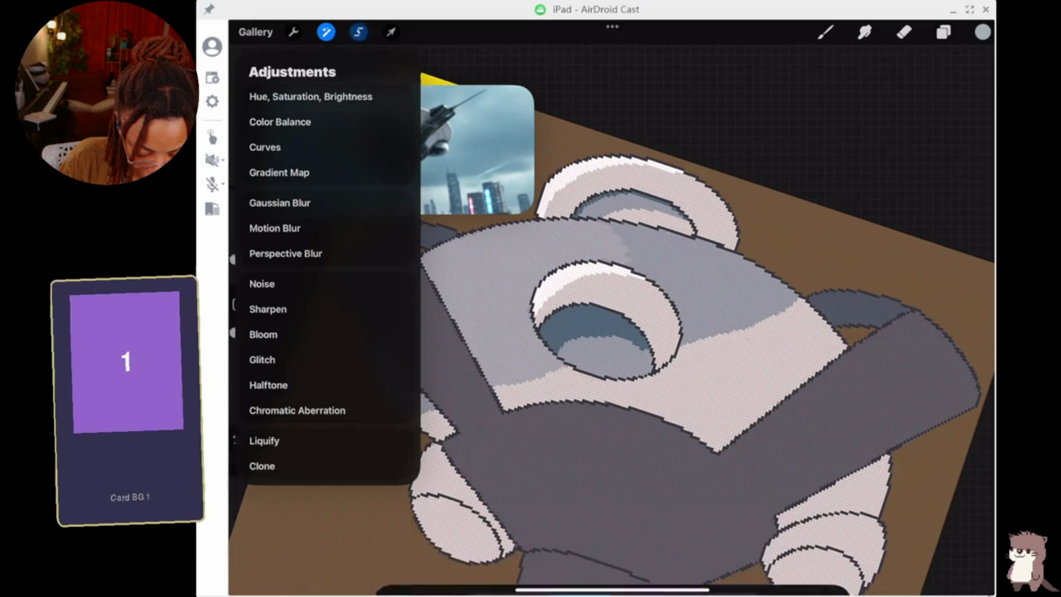
Start a new freehand selection on the hub face, then undo the stroke and selection.
left_click(358, 31)
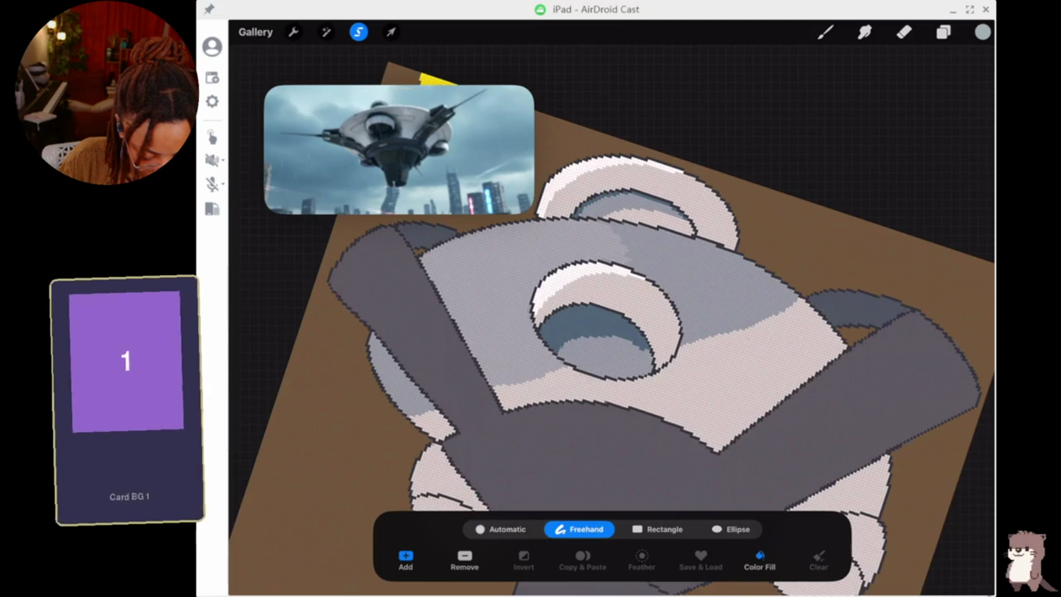
left_click_drag(694, 282, 724, 294)
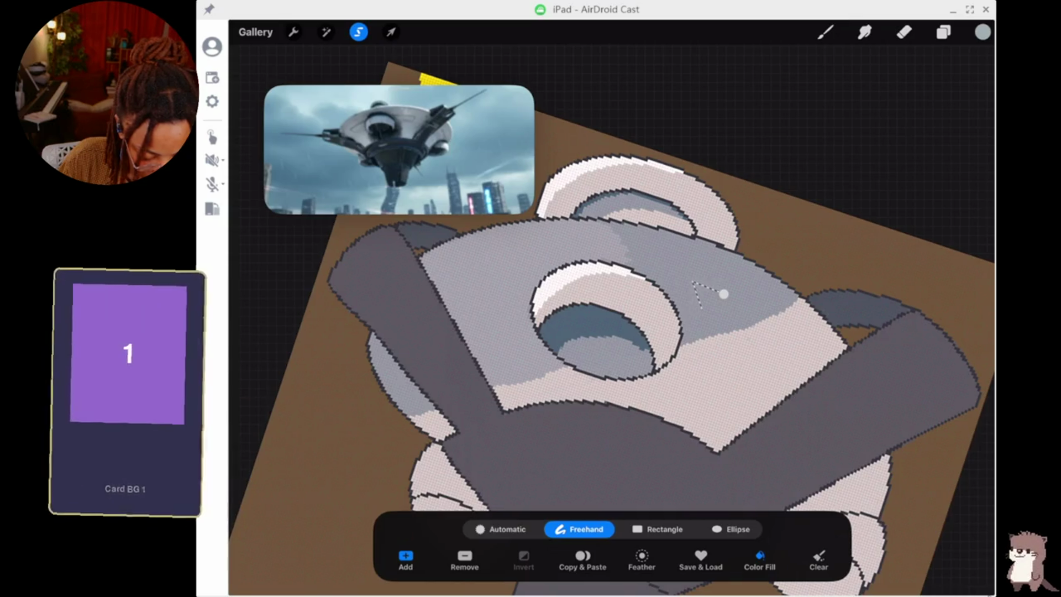
left_click(826, 32)
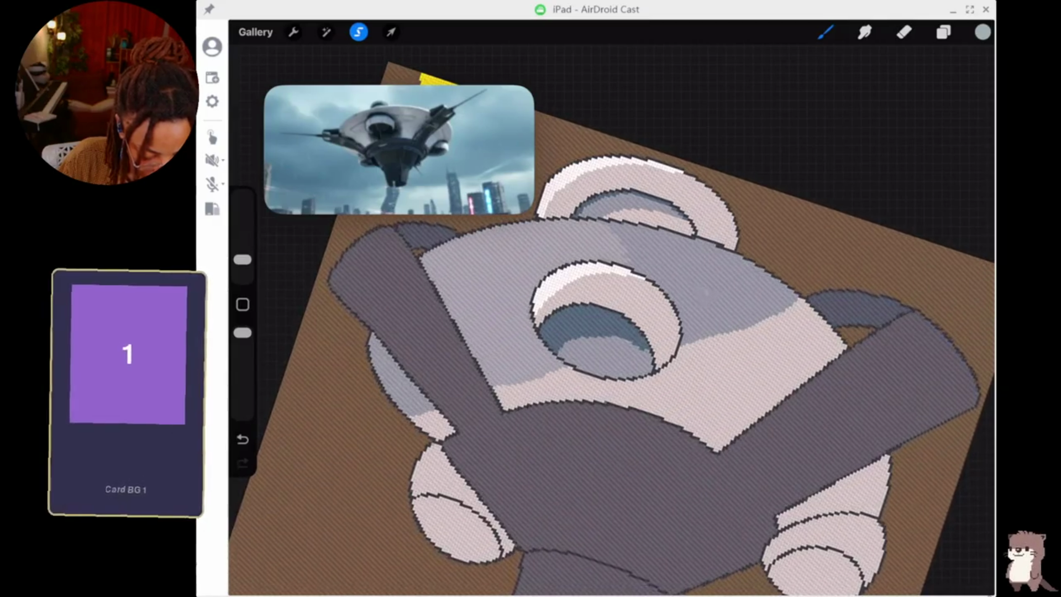
key("ctrl+z")
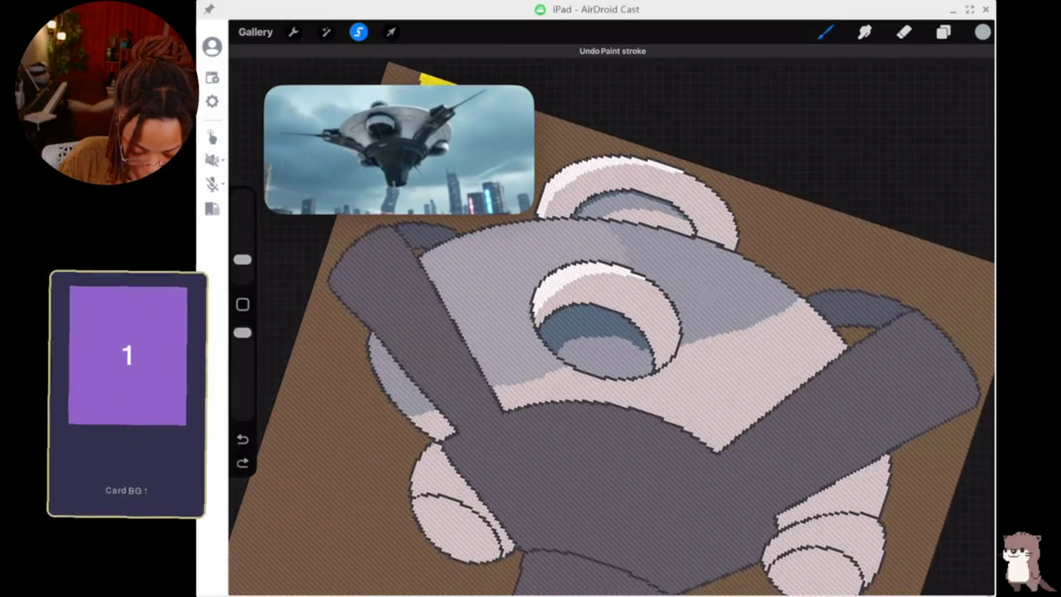
key("ctrl+z")
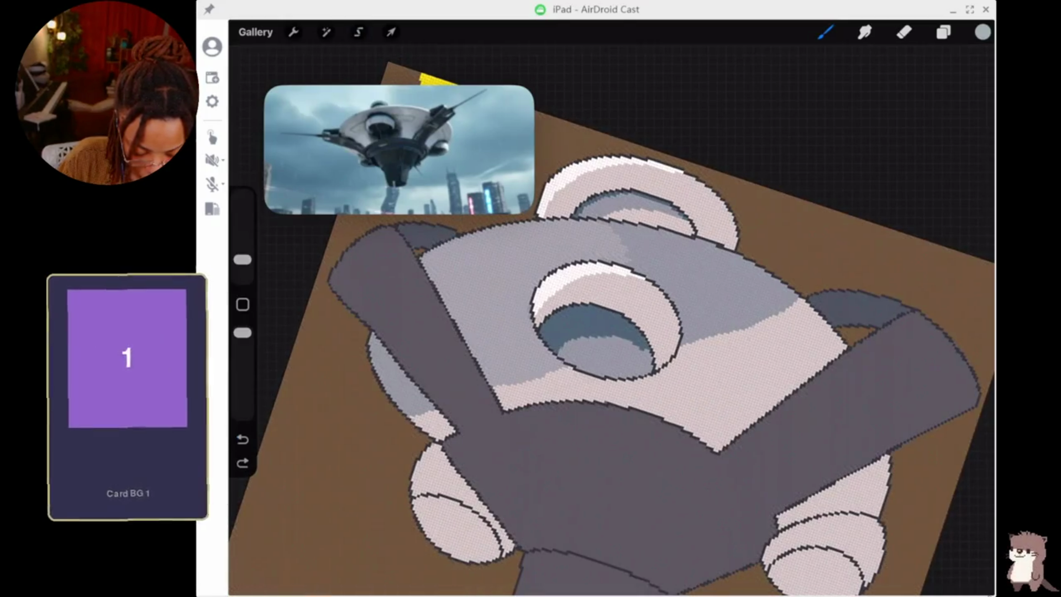
Auto-select a hub region, undo it, and review the layer list.
left_click(326, 33)
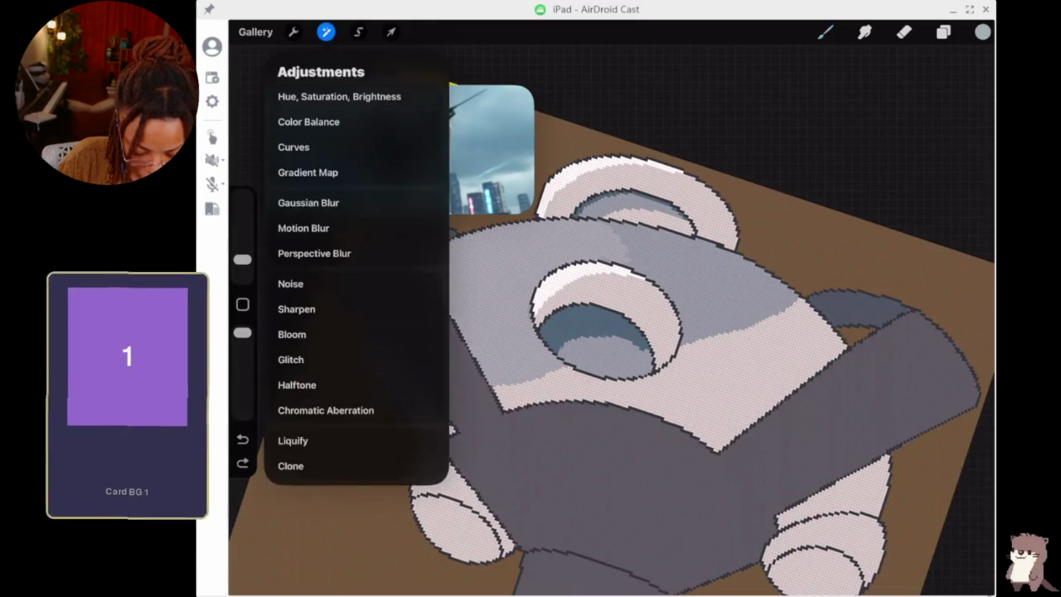
left_click(359, 32)
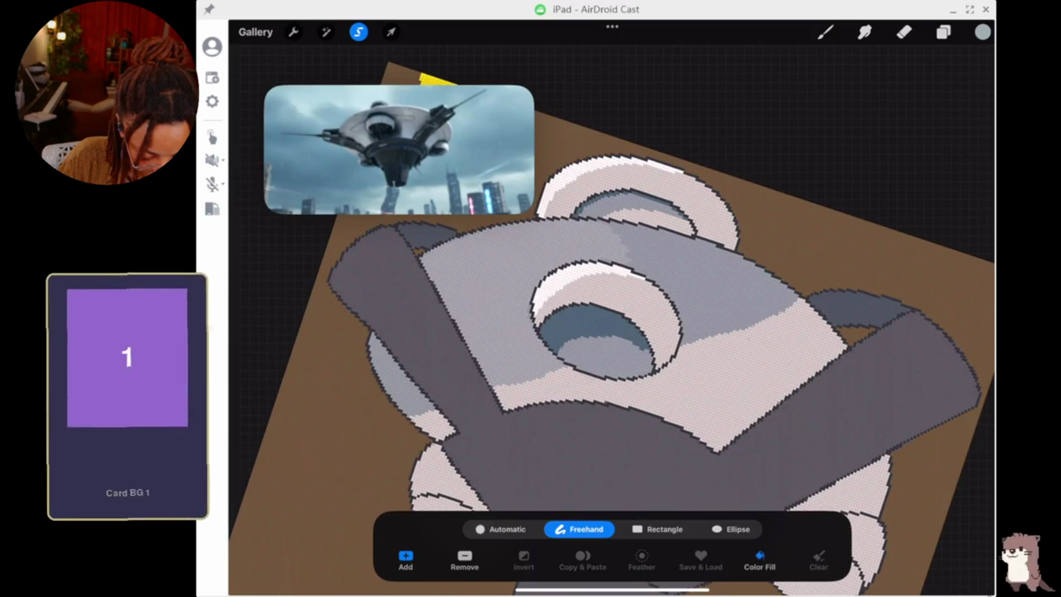
left_click(500, 529)
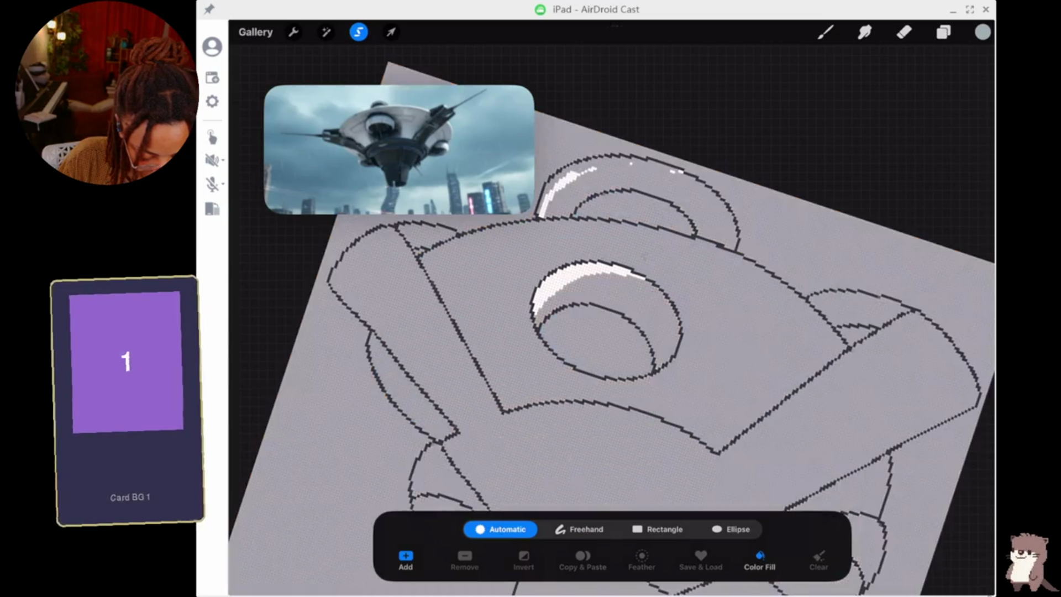
left_click(644, 256)
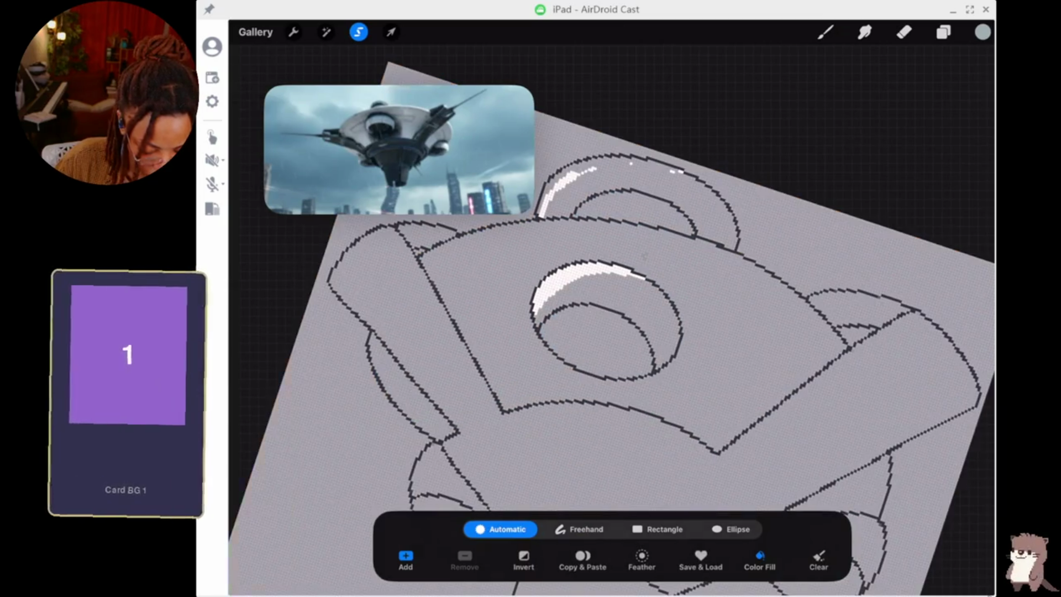
key("ctrl+z")
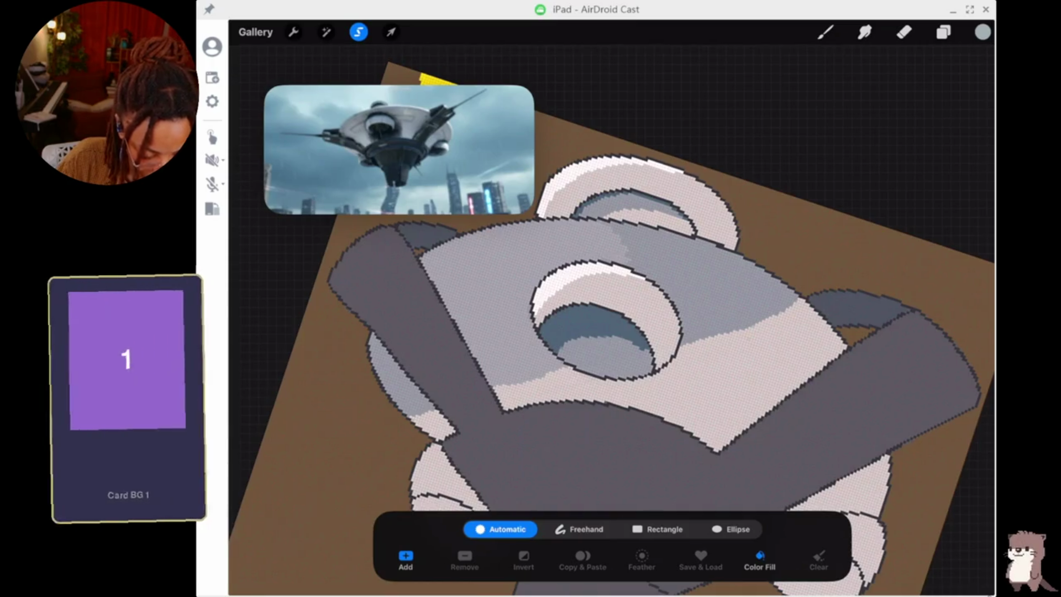
left_click(944, 32)
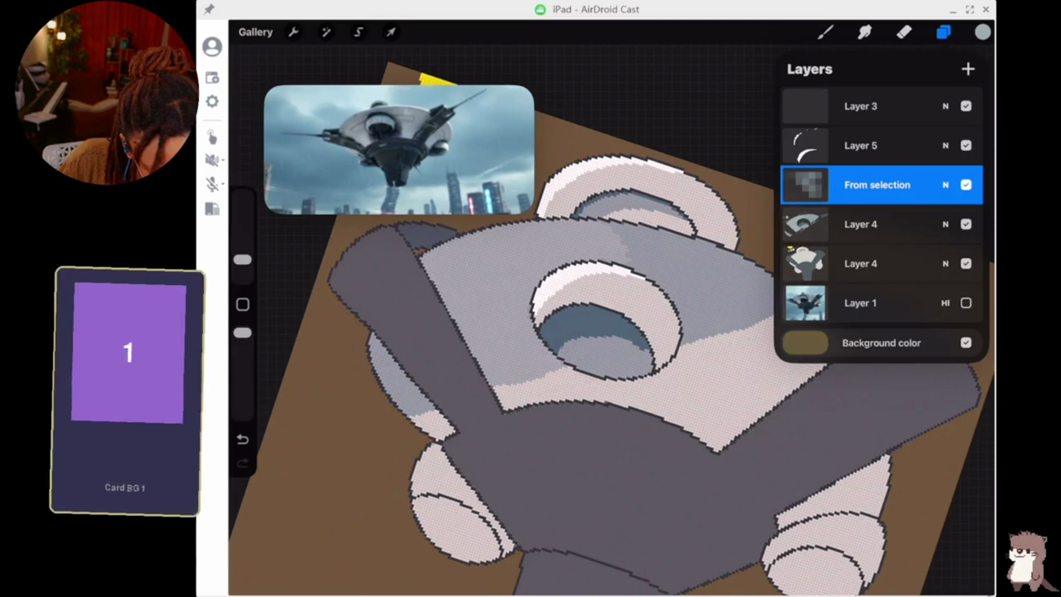
Hide and reshow the From selection layer, then delete it from the layer stack.
left_click(967, 185)
left_click(966, 184)
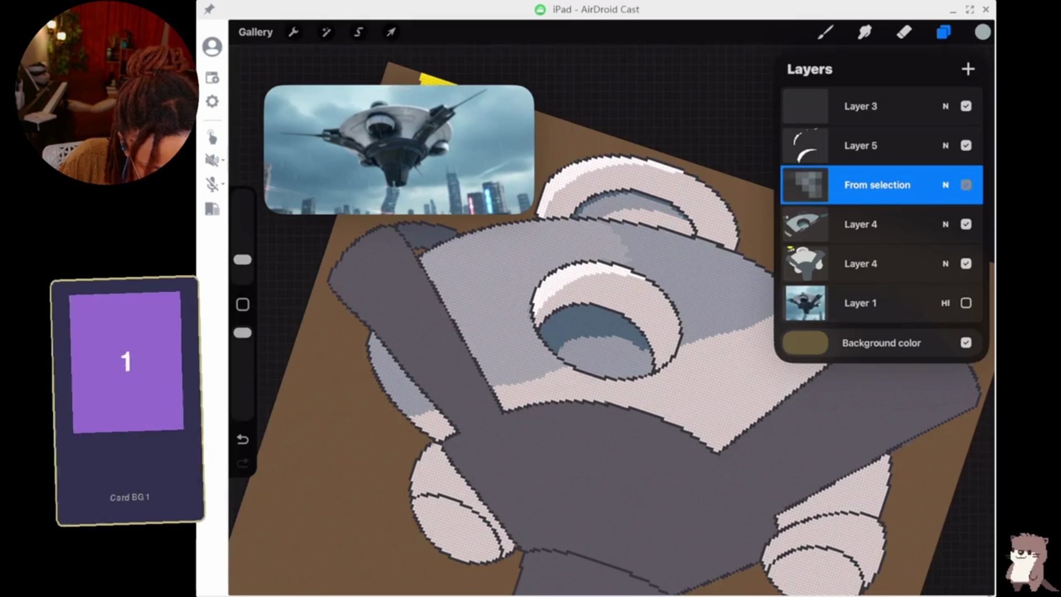
left_click_drag(912, 185, 829, 184)
left_click(957, 183)
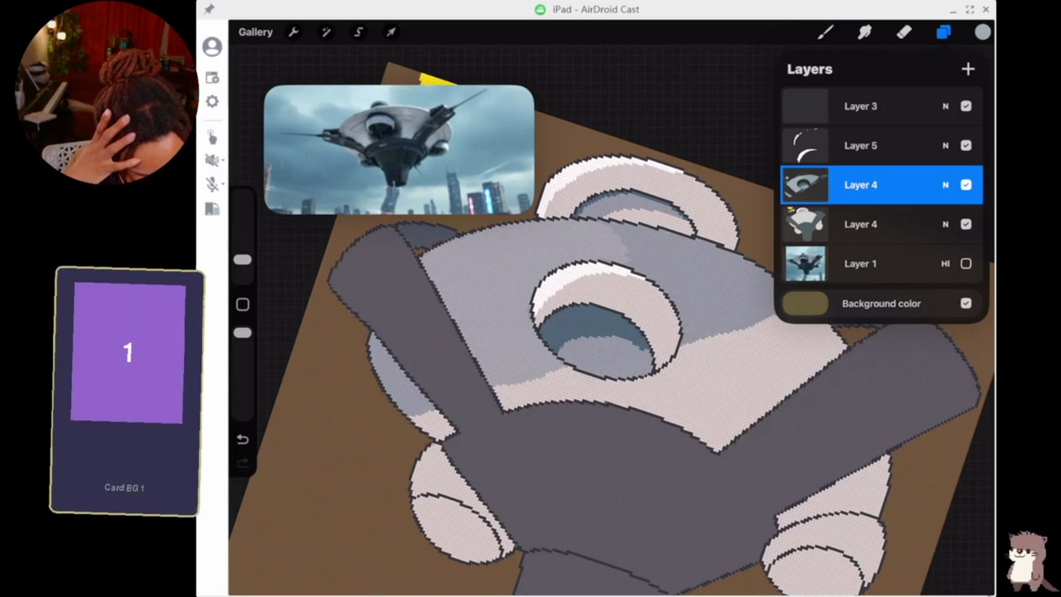
left_click(825, 32)
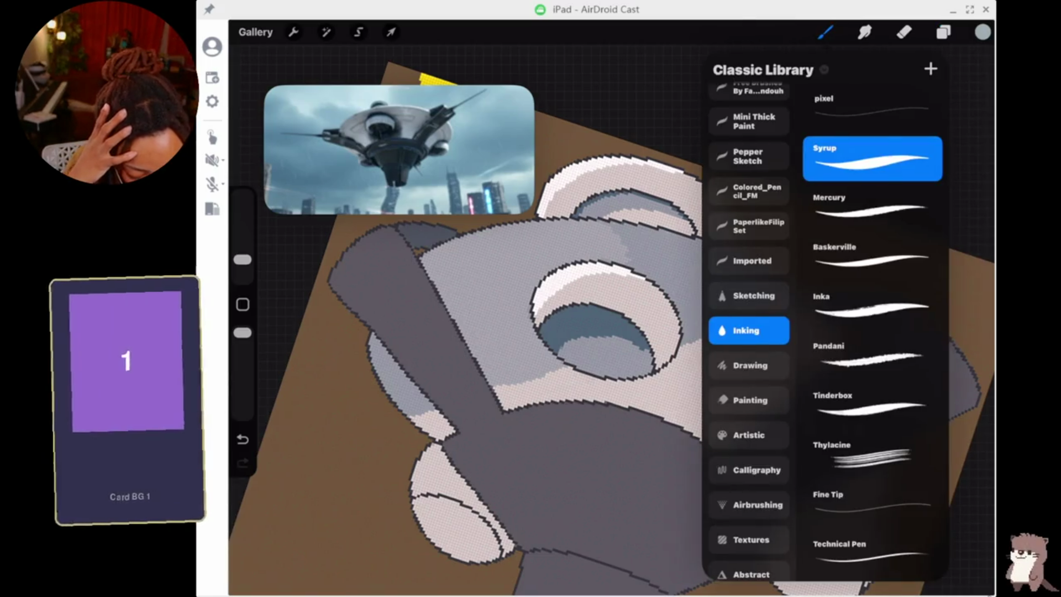
Return to the canvas and dab light grey on the hub just above the eye ring.
scroll(497, 331, "down", 5)
scroll(498, 332, "up", 8)
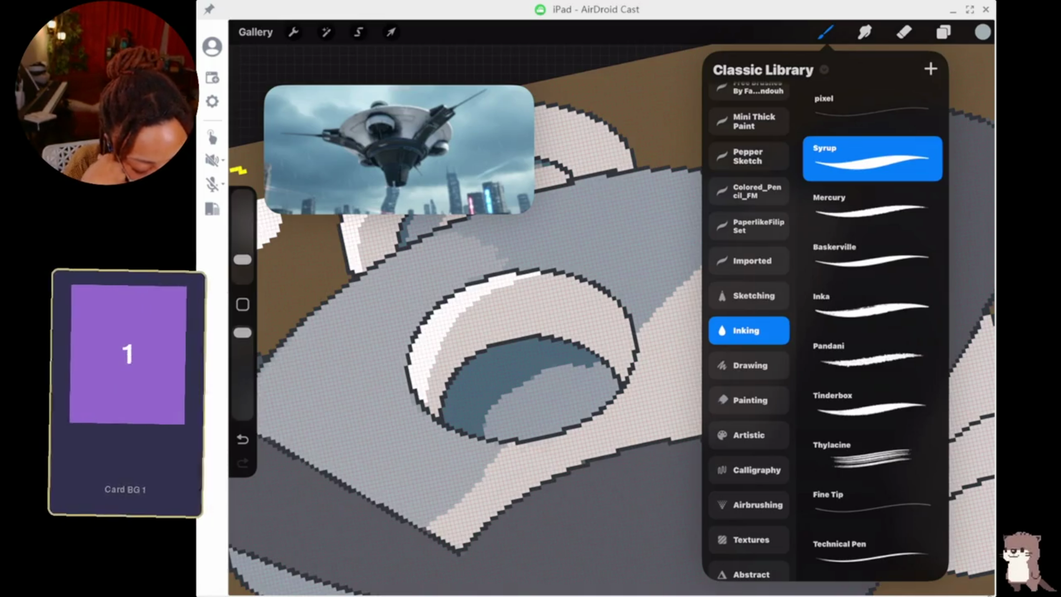
scroll(470, 359, "down", 5)
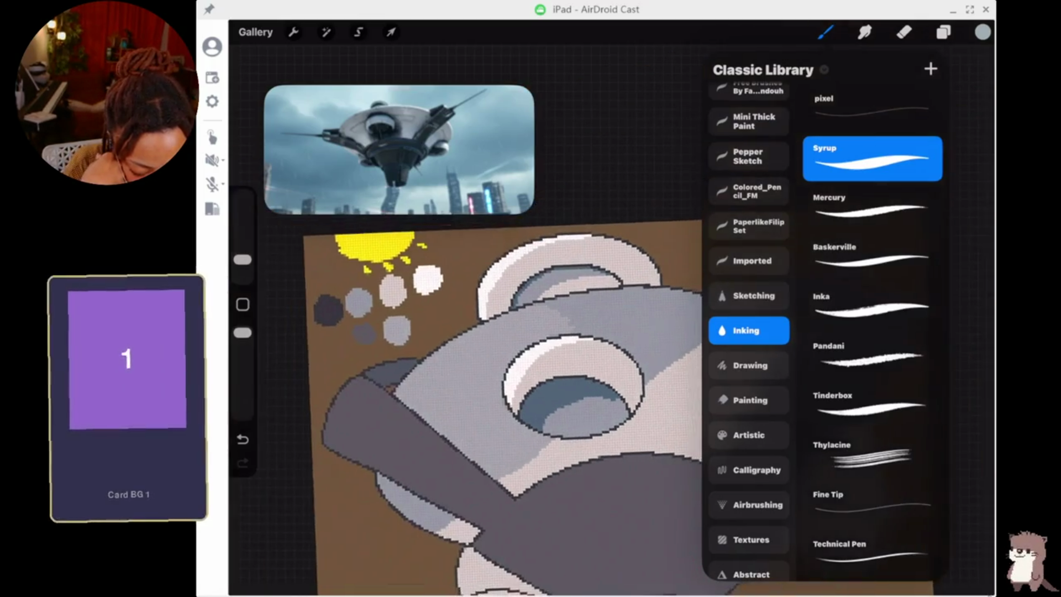
scroll(525, 359, "up", 5)
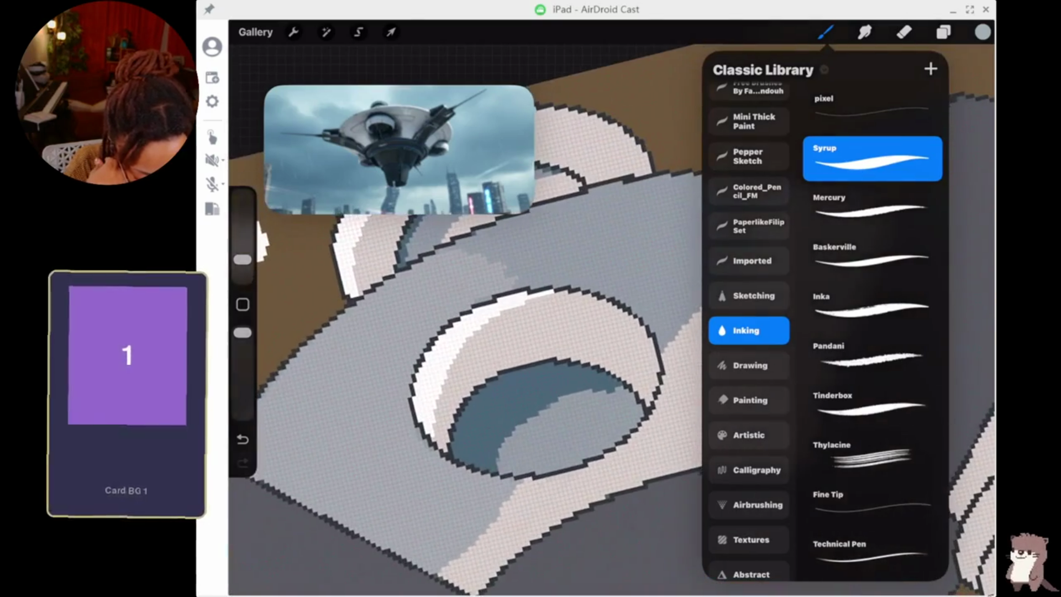
left_click(826, 32)
left_click(632, 229)
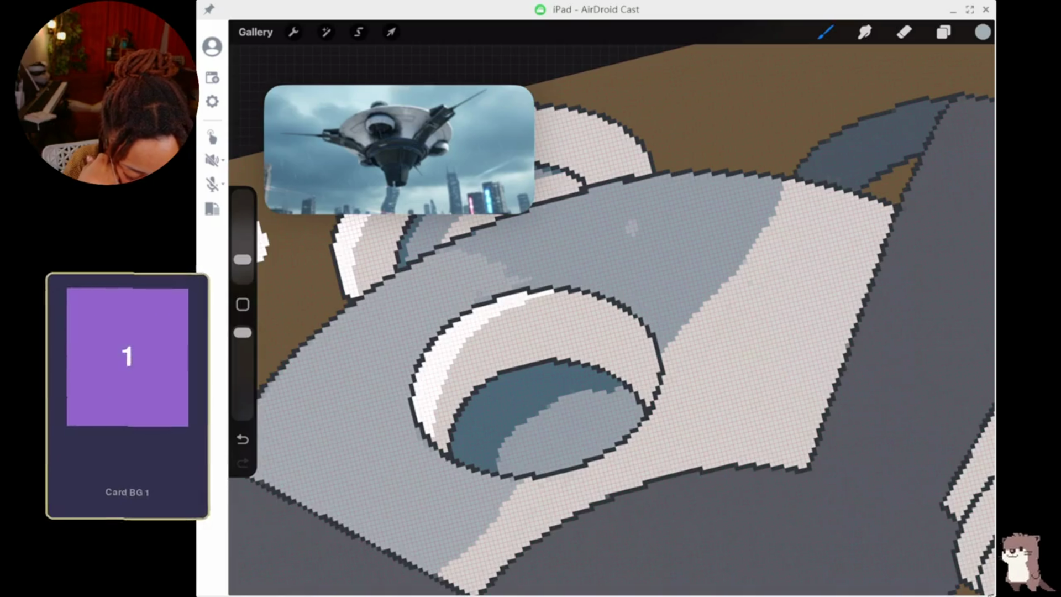
Paint lighter grey strokes over the hub above and right of the eye ring.
mouse_move(575, 271)
left_mouse_down()
mouse_move(536, 282)
mouse_move(603, 287)
mouse_move(667, 331)
left_mouse_up()
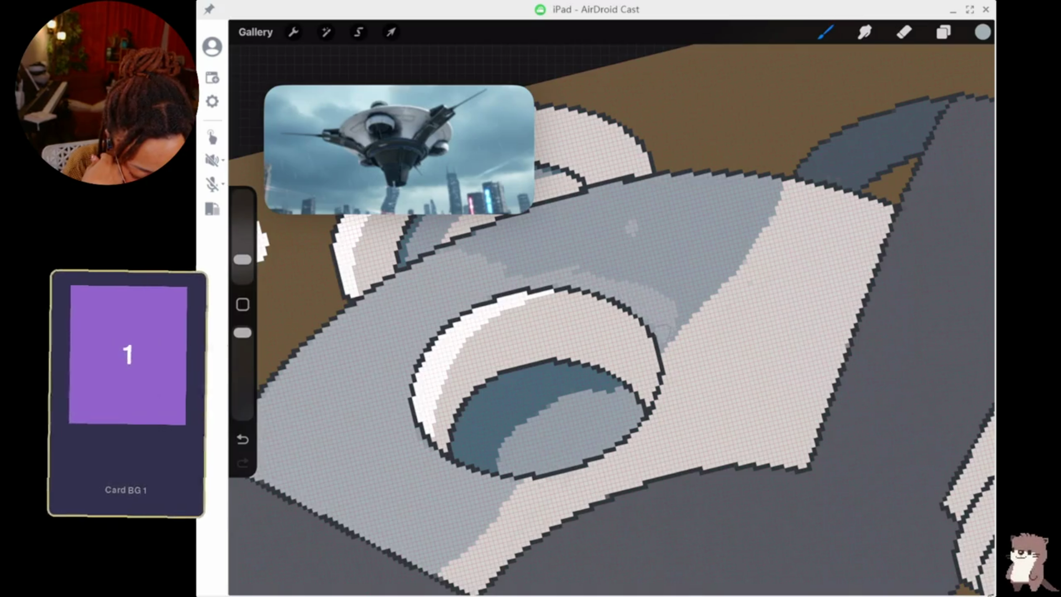
mouse_move(730, 264)
left_mouse_down()
mouse_move(681, 315)
mouse_move(747, 243)
mouse_move(782, 178)
mouse_move(691, 279)
left_mouse_up()
mouse_move(752, 213)
left_mouse_down()
mouse_move(691, 260)
mouse_move(586, 243)
mouse_move(467, 246)
mouse_move(569, 202)
mouse_move(636, 196)
left_mouse_up()
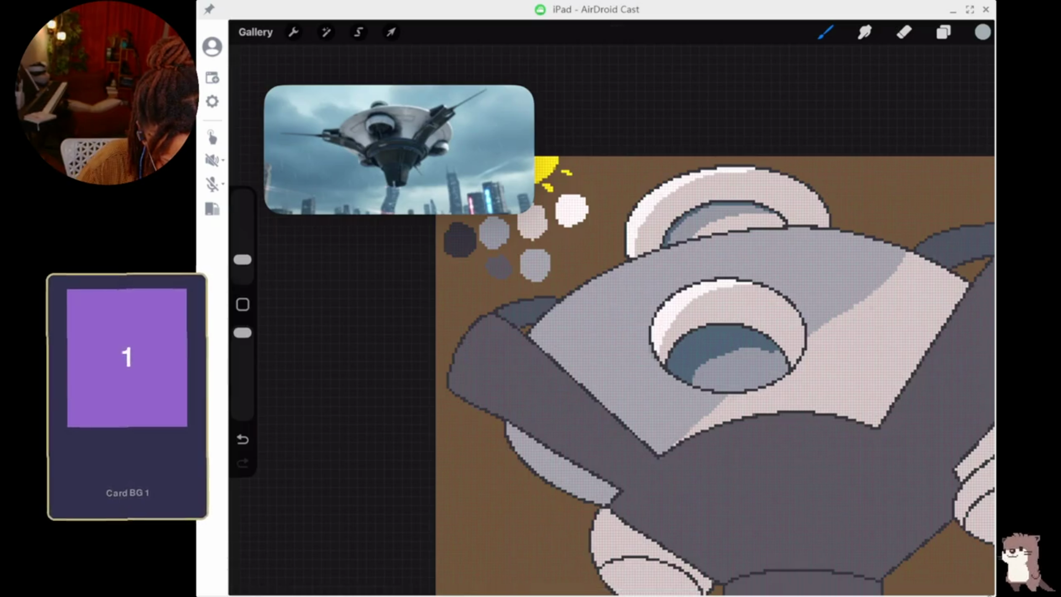
Test faint strokes on the lower hub, undo them, then eyedrop the pale tone from the hub's right side.
mouse_move(708, 425)
left_mouse_down()
mouse_move(761, 387)
mouse_move(694, 427)
left_mouse_up()
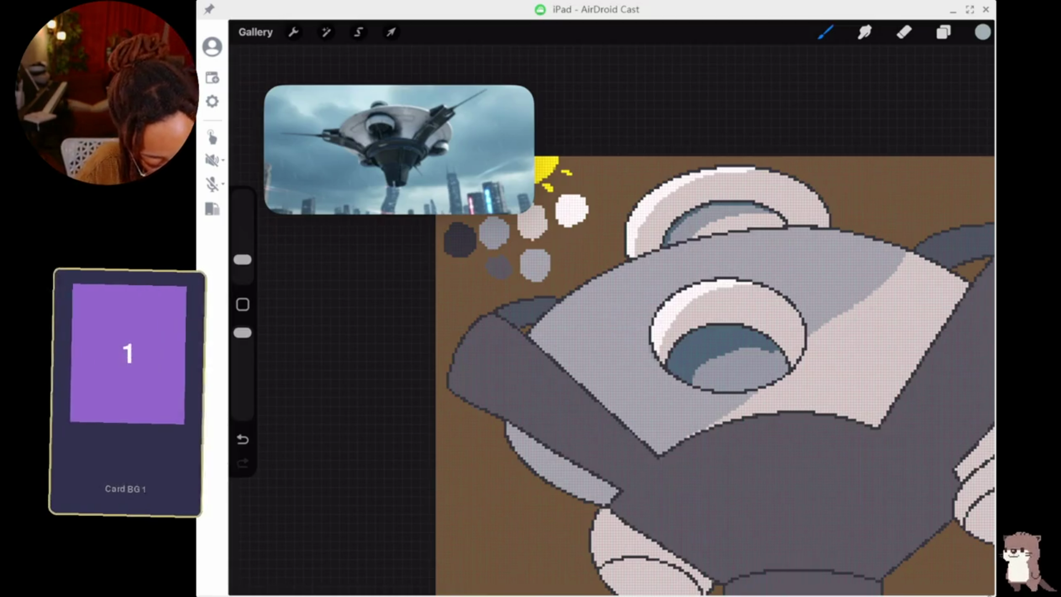
mouse_move(848, 313)
left_mouse_down()
mouse_move(810, 346)
mouse_move(823, 329)
left_mouse_up()
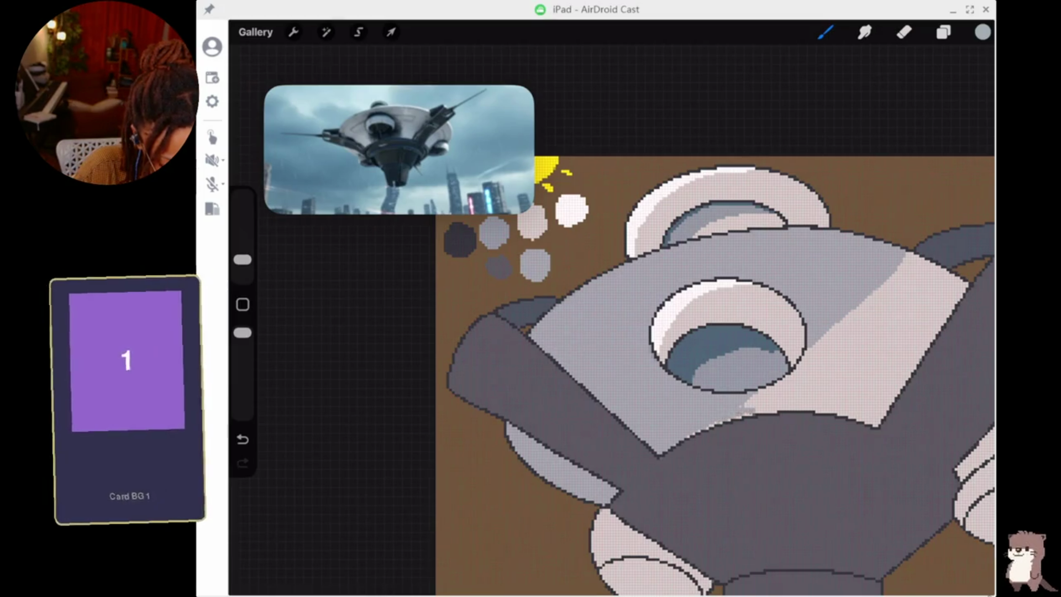
left_click_drag(739, 428, 757, 418)
key("ctrl+z")
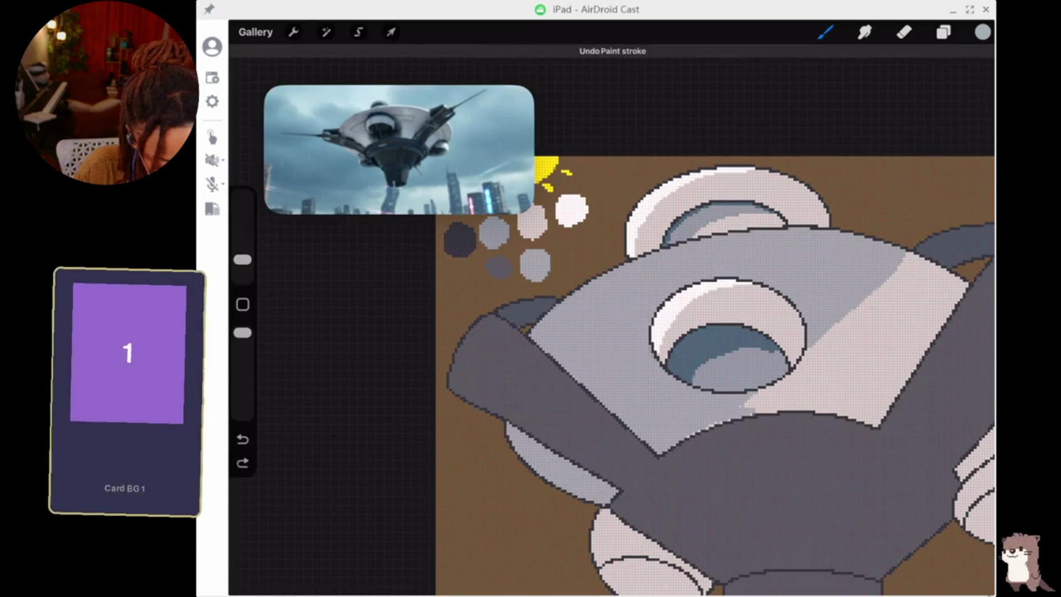
key("ctrl+shift+z")
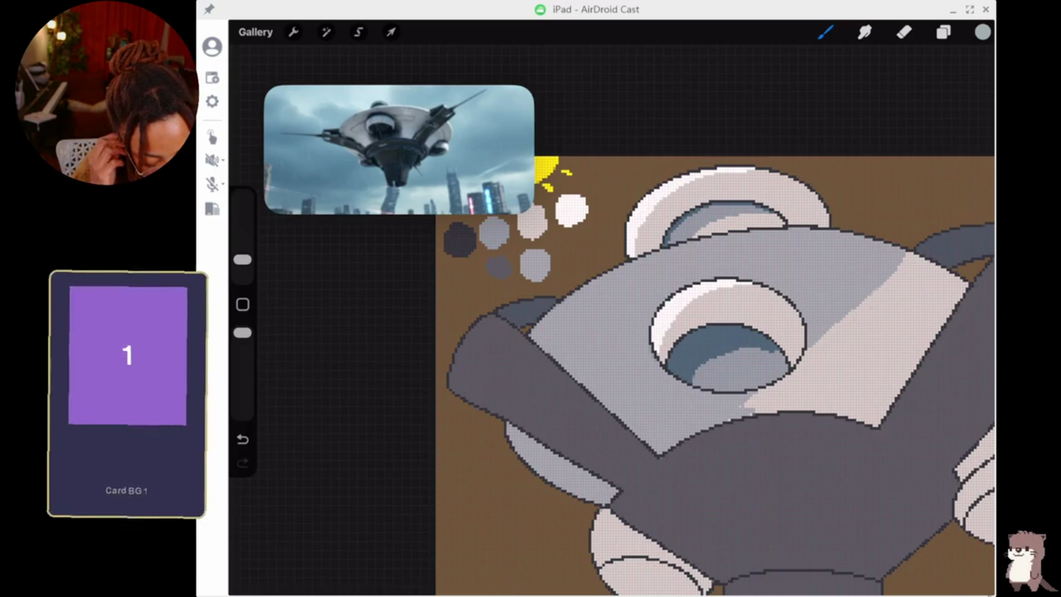
key("ctrl+z")
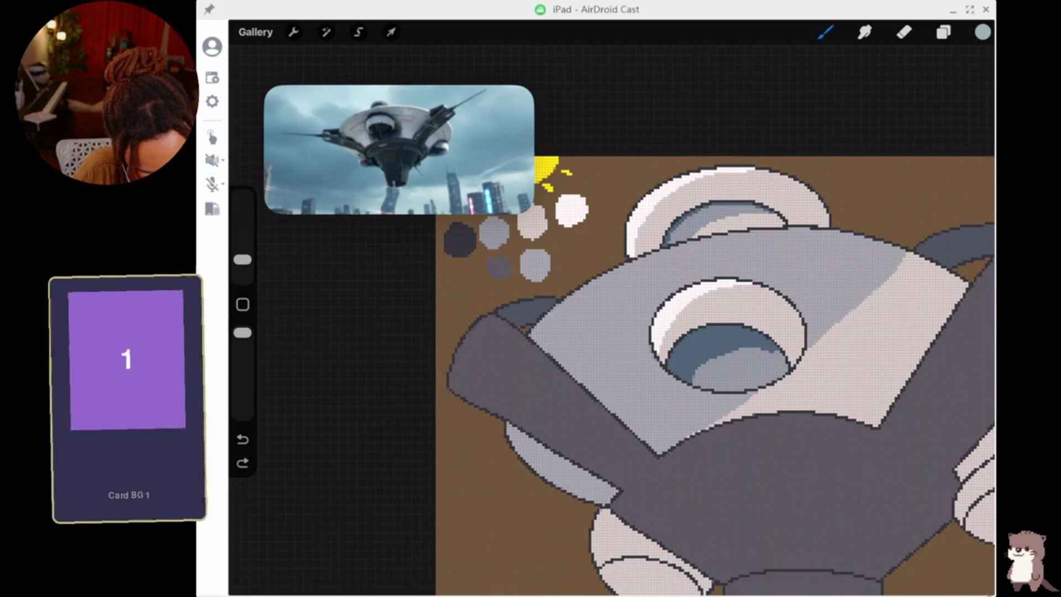
left_click(886, 343)
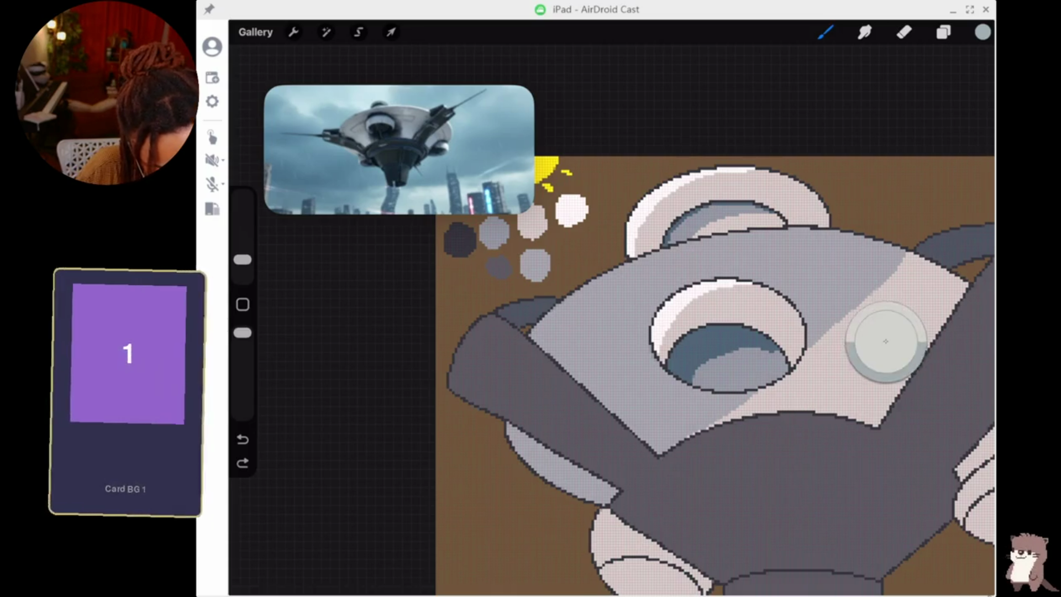
Raise the brush size to 11% and paint light pixels at the hub's top right.
scroll(829, 387, "up", 5)
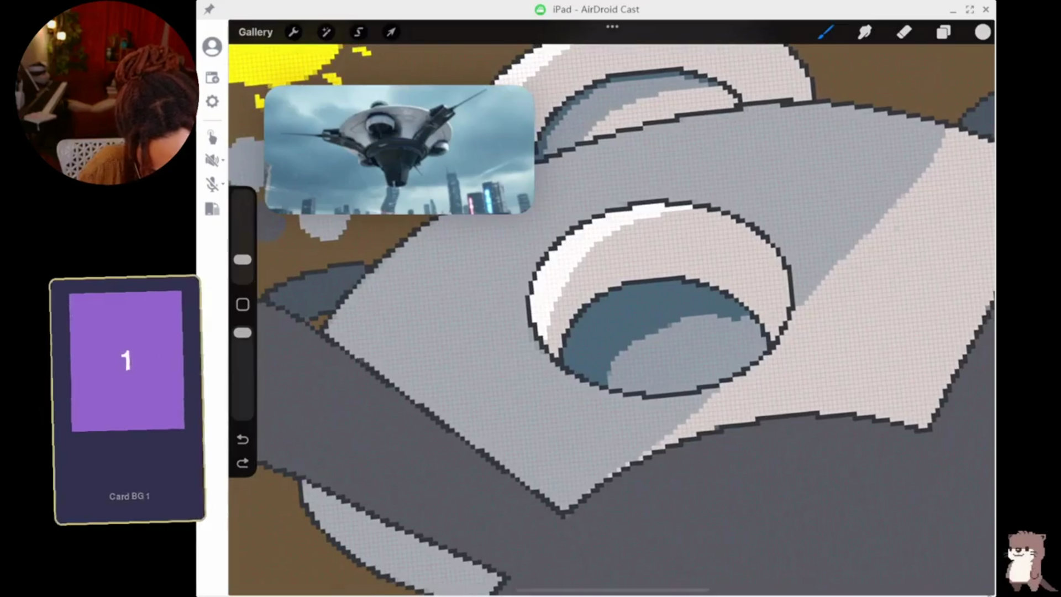
left_click_drag(243, 260, 243, 248)
mouse_move(940, 138)
left_mouse_down()
mouse_move(912, 164)
mouse_move(923, 133)
mouse_move(851, 263)
mouse_move(812, 300)
mouse_move(826, 284)
left_mouse_up()
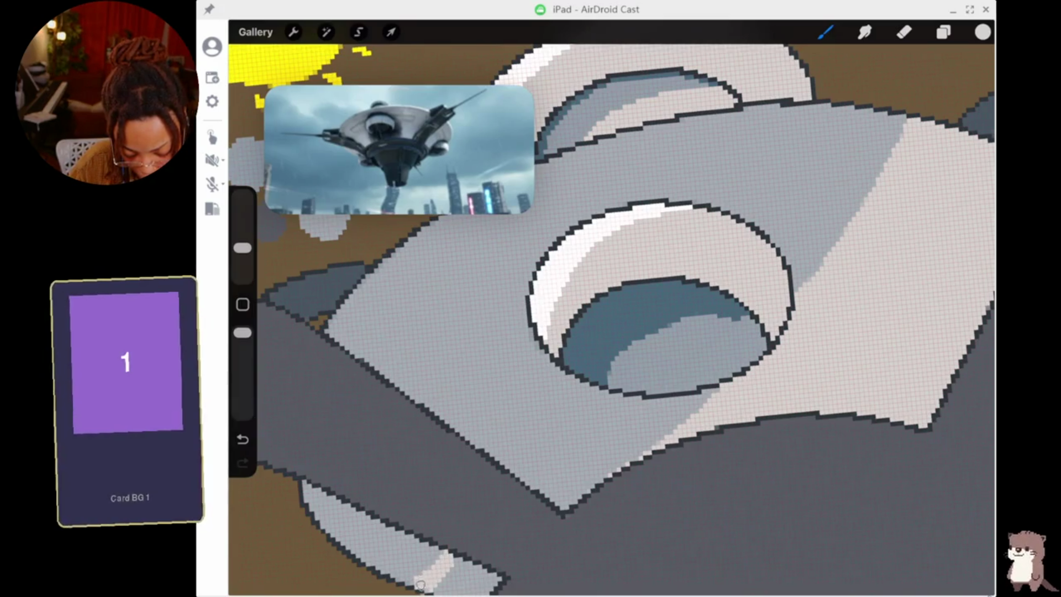
Cover the bluish patch and bright stripe at the hub's lower-left edge with light grey.
scroll(476, 442, "up", 5)
mouse_move(489, 436)
left_mouse_down()
mouse_move(519, 428)
mouse_move(483, 464)
mouse_move(517, 426)
mouse_move(564, 420)
mouse_move(580, 387)
mouse_move(511, 394)
mouse_move(545, 402)
left_mouse_up()
left_click(579, 421)
mouse_move(464, 437)
left_mouse_down()
mouse_move(445, 443)
mouse_move(489, 462)
mouse_move(479, 458)
left_mouse_up()
Erase stray light-grey pixels back to the brown background, then undo the last stroke.
left_click(904, 33)
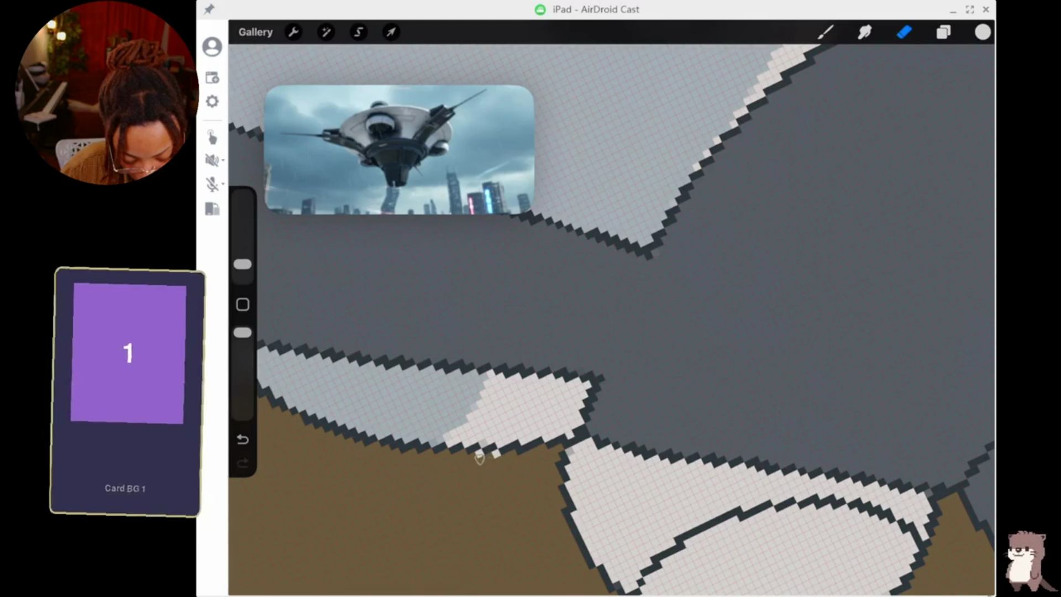
left_click(496, 455)
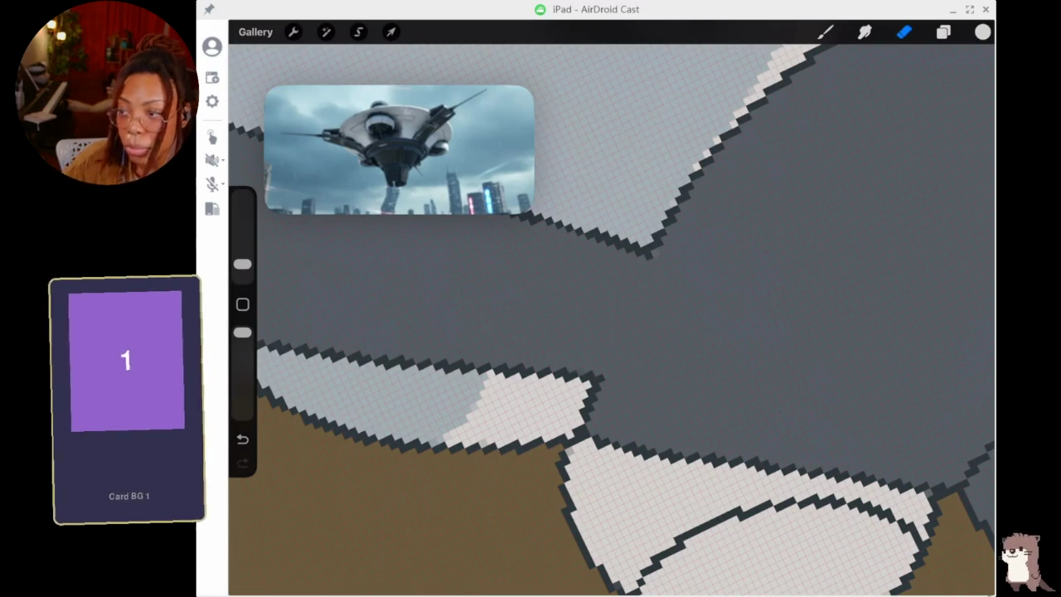
scroll(612, 307, "down", 5)
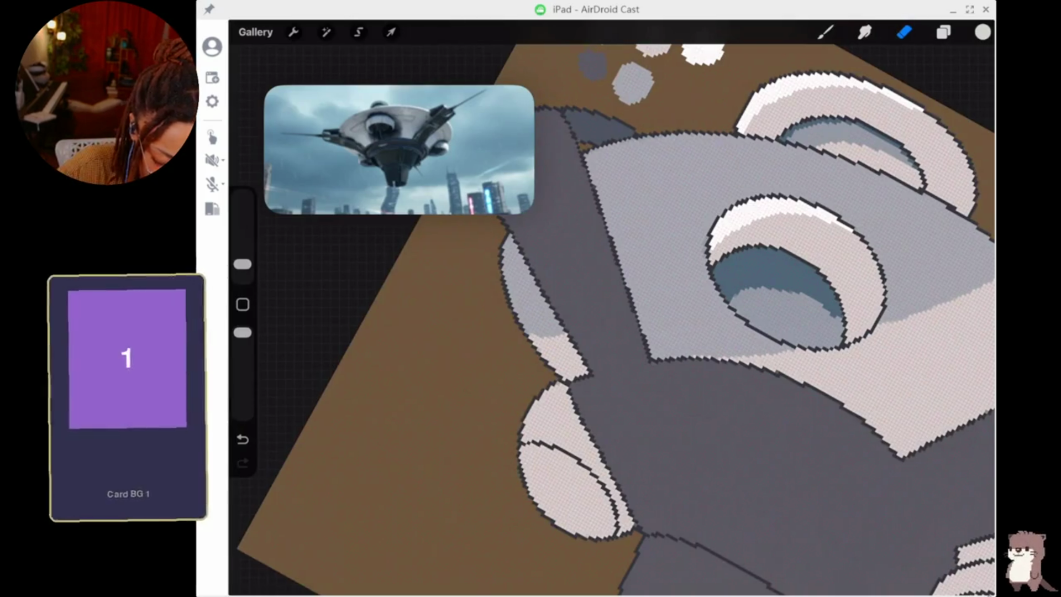
key("b")
scroll(612, 308, "up", 5)
Undo another stroke, then eyedrop dark grey and add a few dark pixels along the outline.
key("ctrl+z")
left_click(564, 185)
left_click_drag(583, 259, 565, 264)
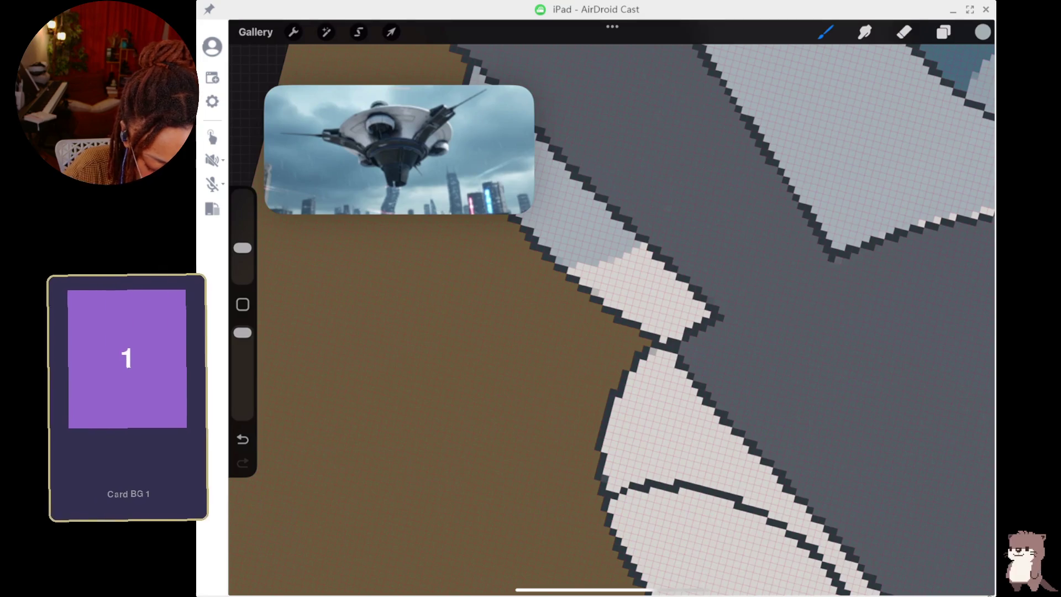
scroll(611, 308, "down", 5)
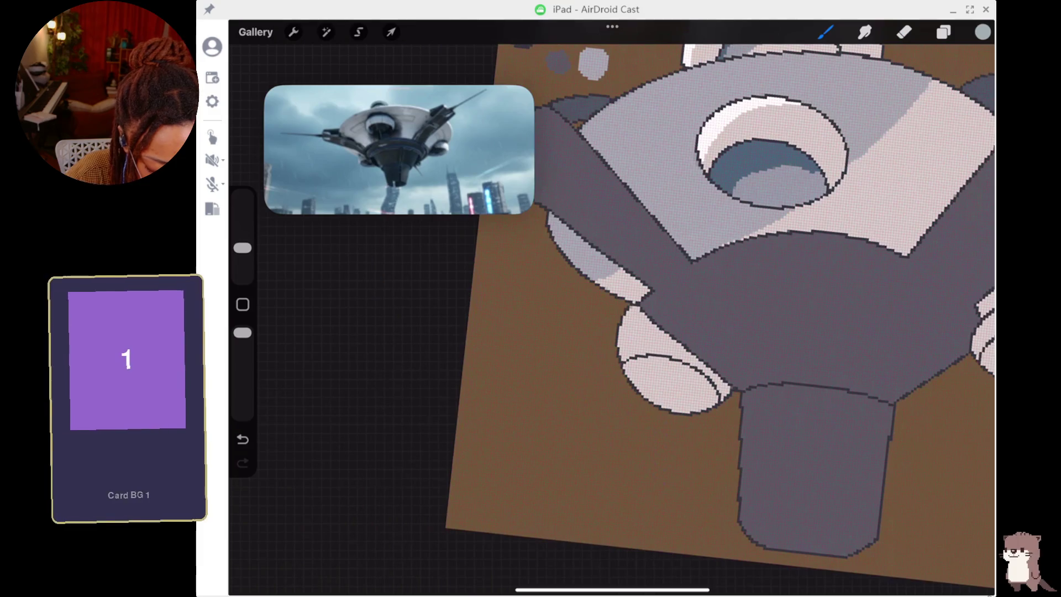
scroll(718, 310, "up", 5)
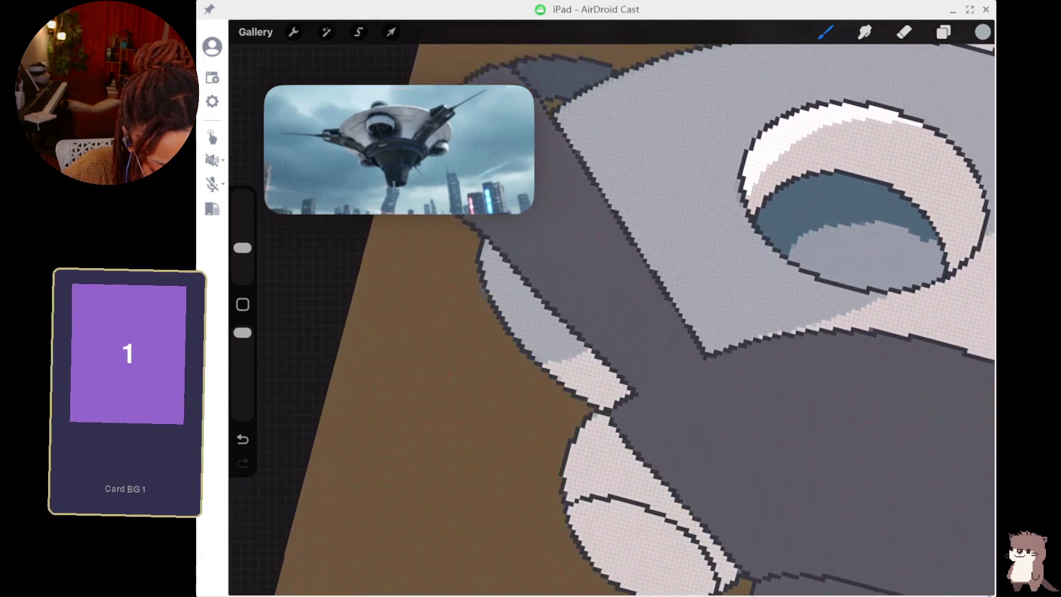
Pick a lighter pink and paint highlight streaks and a curved arc right of the central opening.
left_click(911, 303)
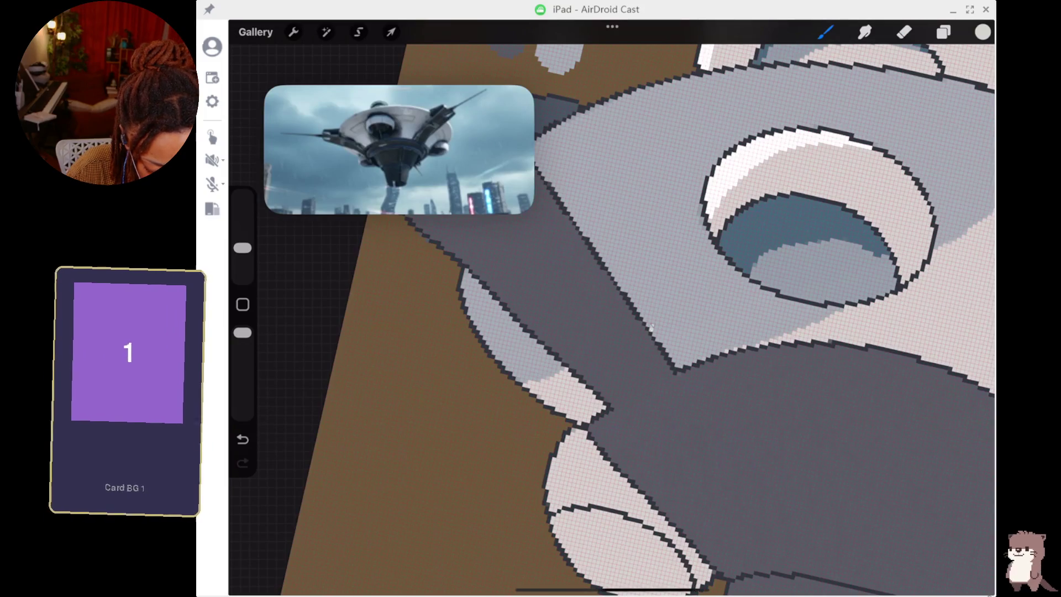
left_click_drag(650, 327, 732, 276)
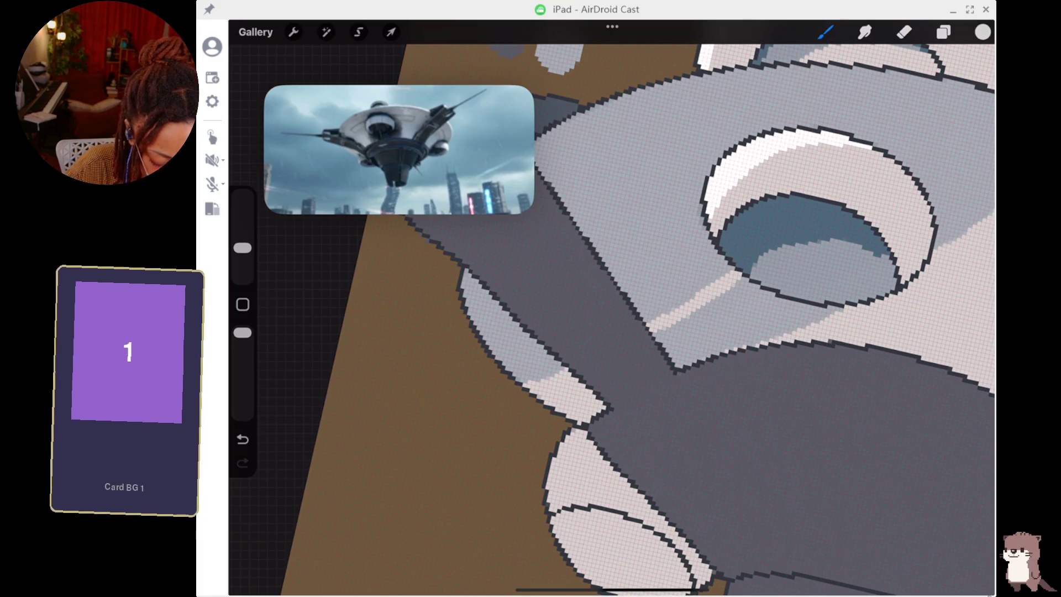
scroll(699, 310, "down", 3)
scroll(597, 341, "up", 3)
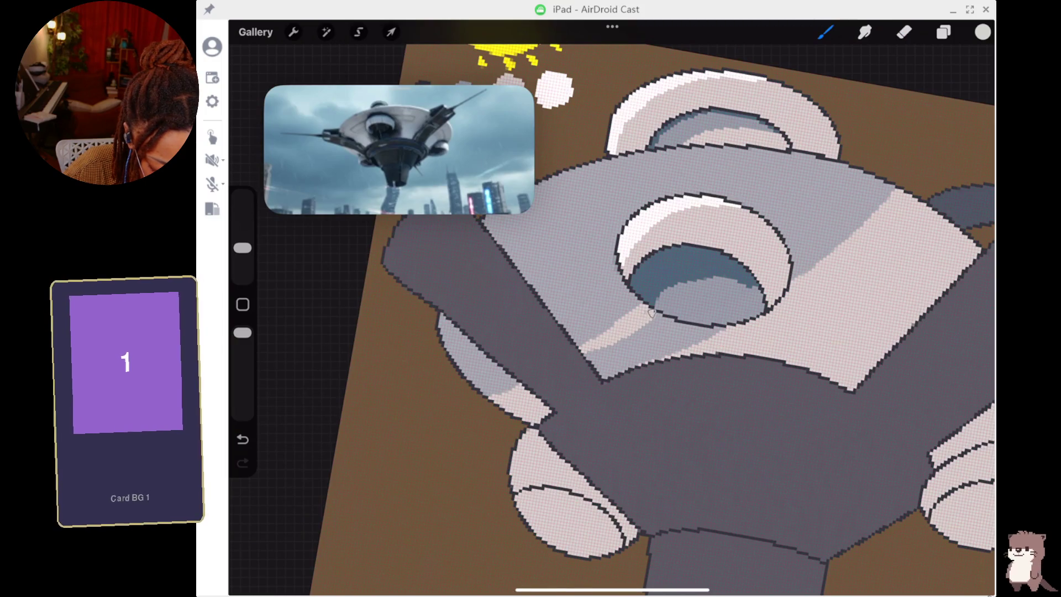
left_click_drag(653, 312, 624, 337)
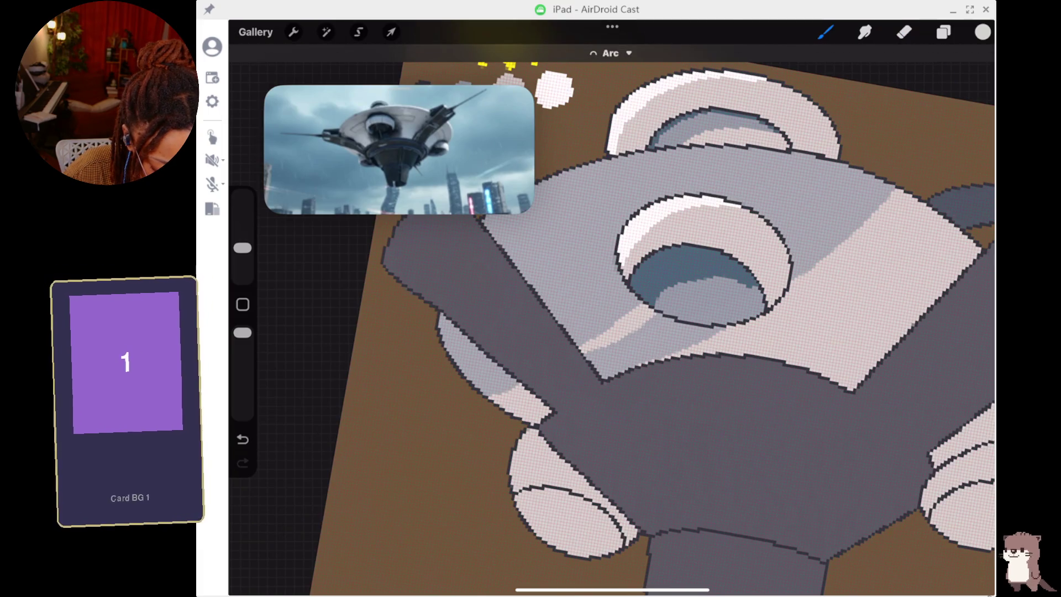
left_click_drag(780, 230, 875, 176)
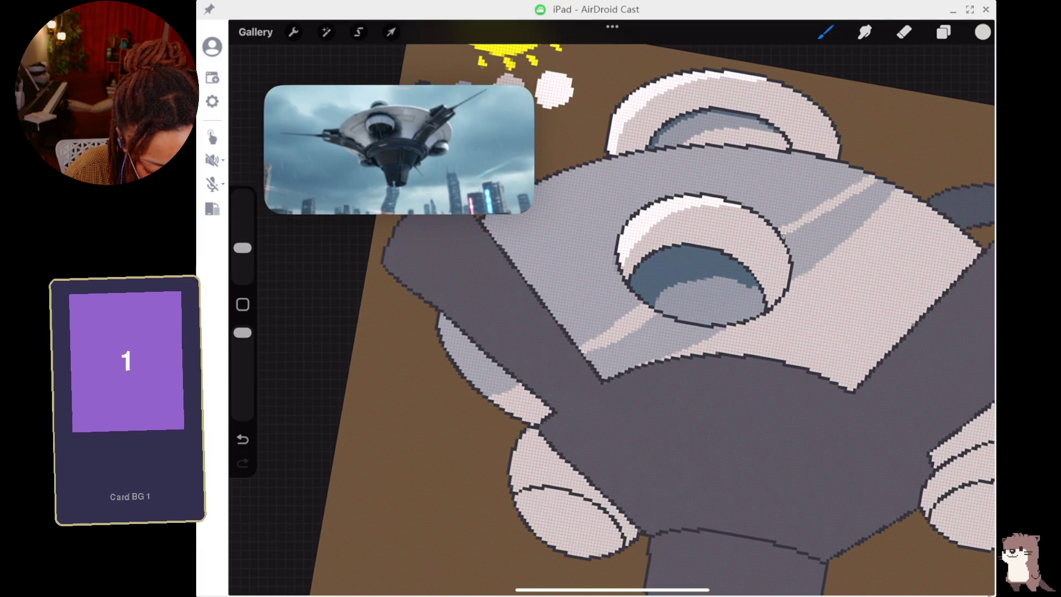
mouse_move(788, 240)
left_mouse_down()
mouse_move(821, 218)
mouse_move(807, 244)
left_mouse_up()
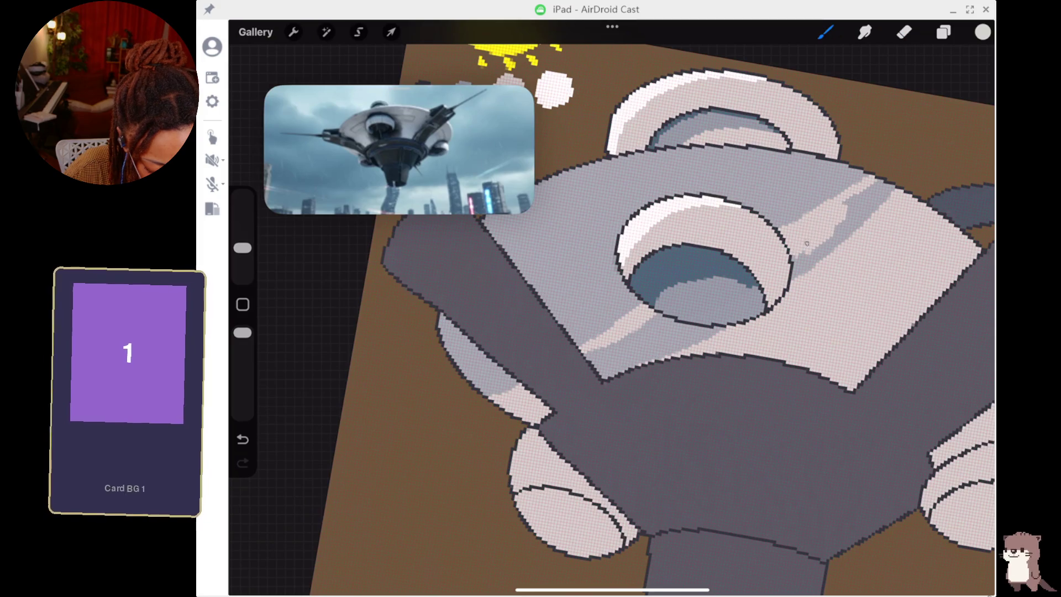
scroll(652, 310, "down", 5)
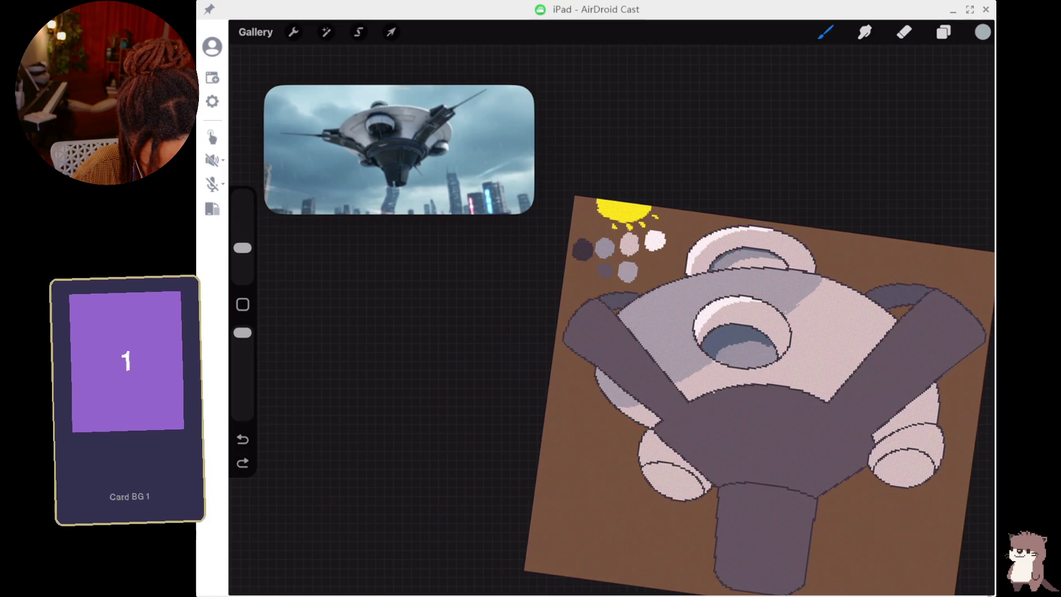
Shade the light area on the hub's right with a darker grey stroke.
scroll(687, 331, "up", 10)
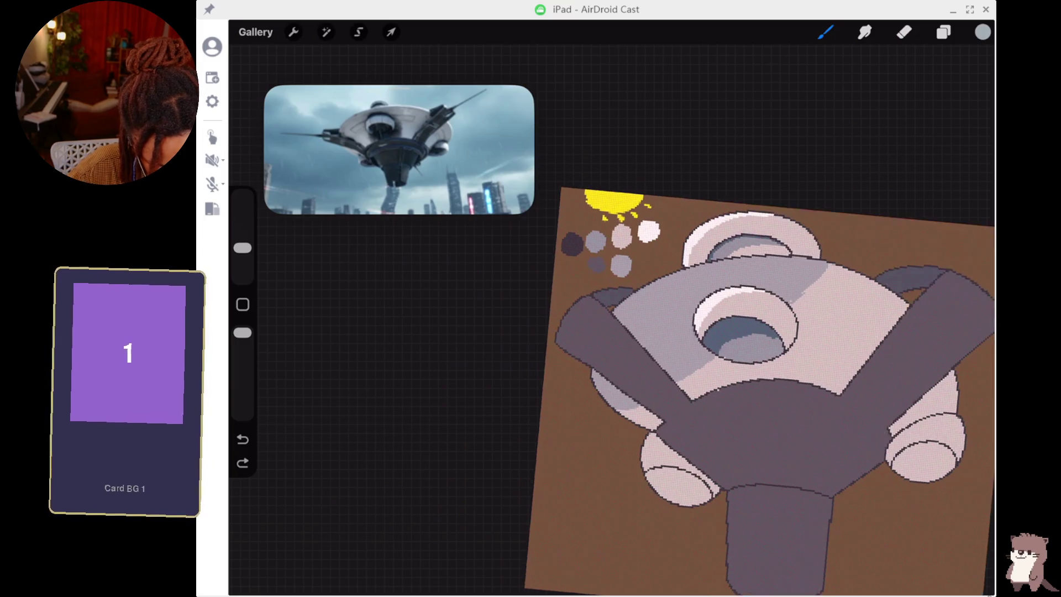
scroll(612, 310, "down", 5)
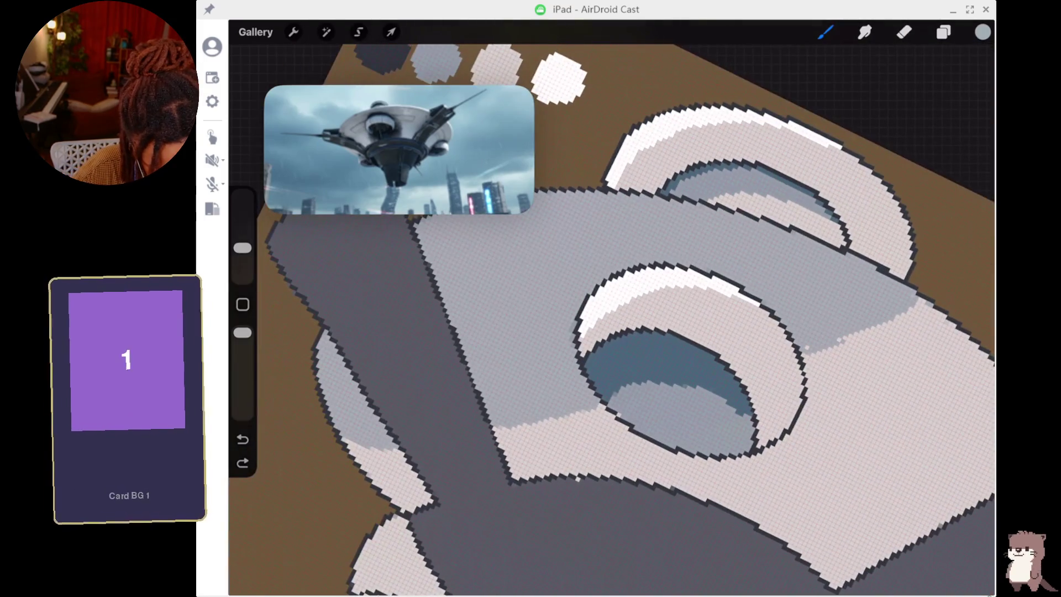
mouse_move(810, 357)
left_mouse_down()
mouse_move(893, 329)
mouse_move(920, 298)
left_mouse_up()
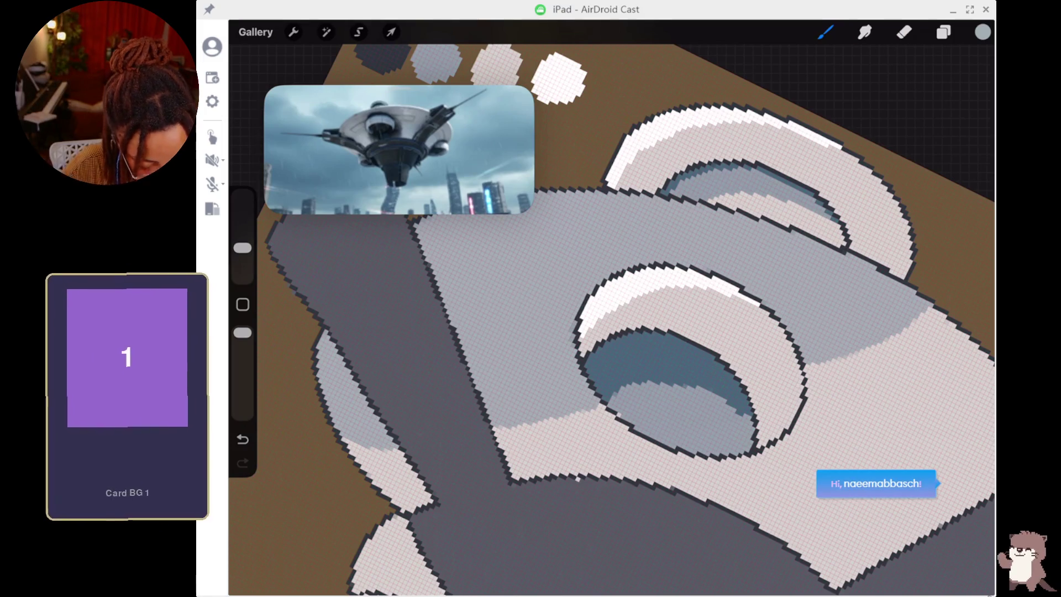
scroll(608, 331, "down", 5)
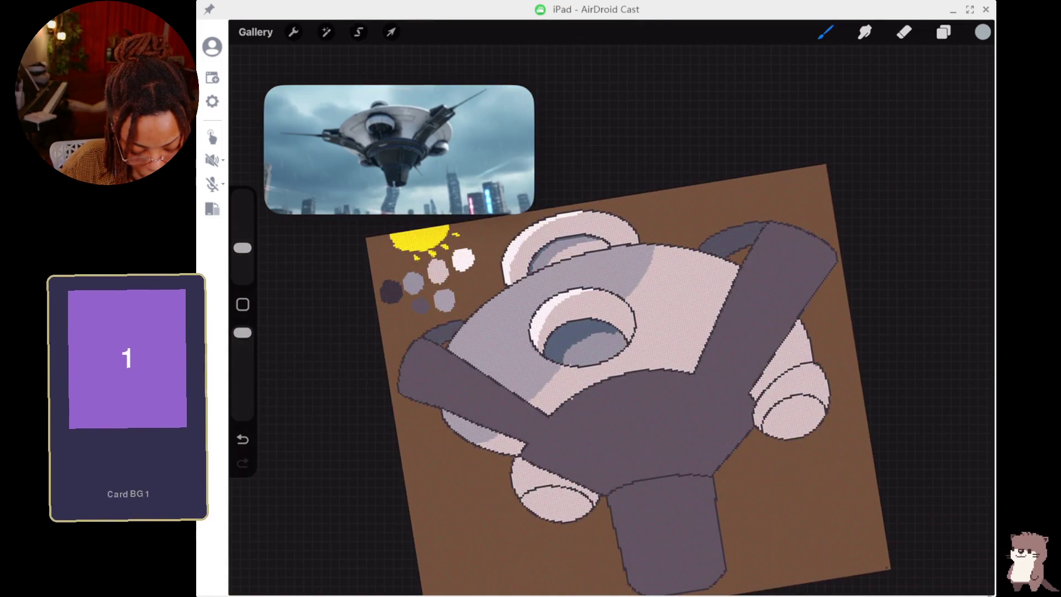
scroll(552, 287, "up", 5)
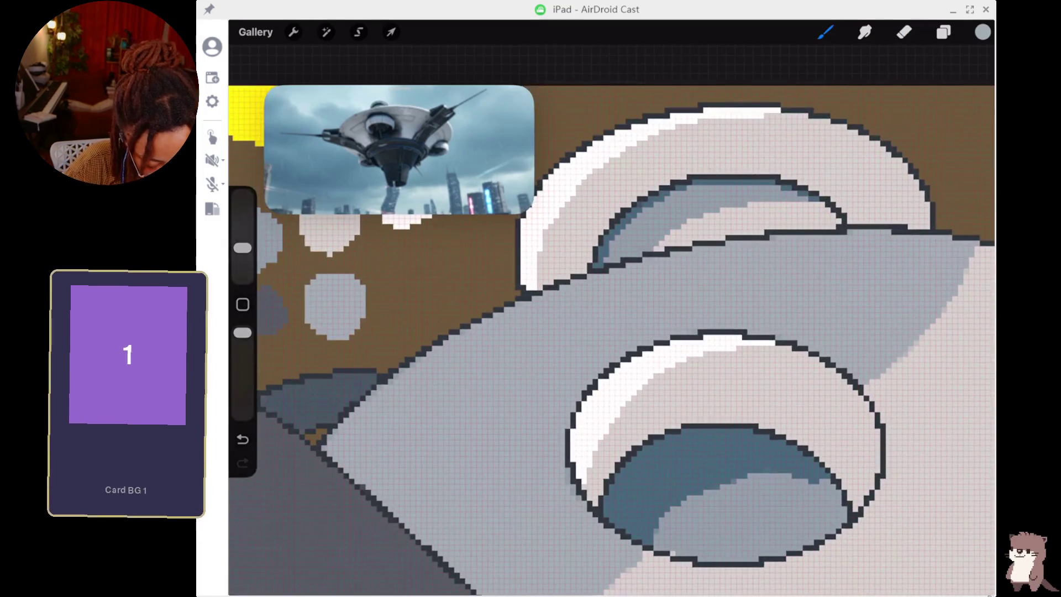
Eyedrop light blue and brush it along the rim and inside the lower pod opening.
left_click(781, 494)
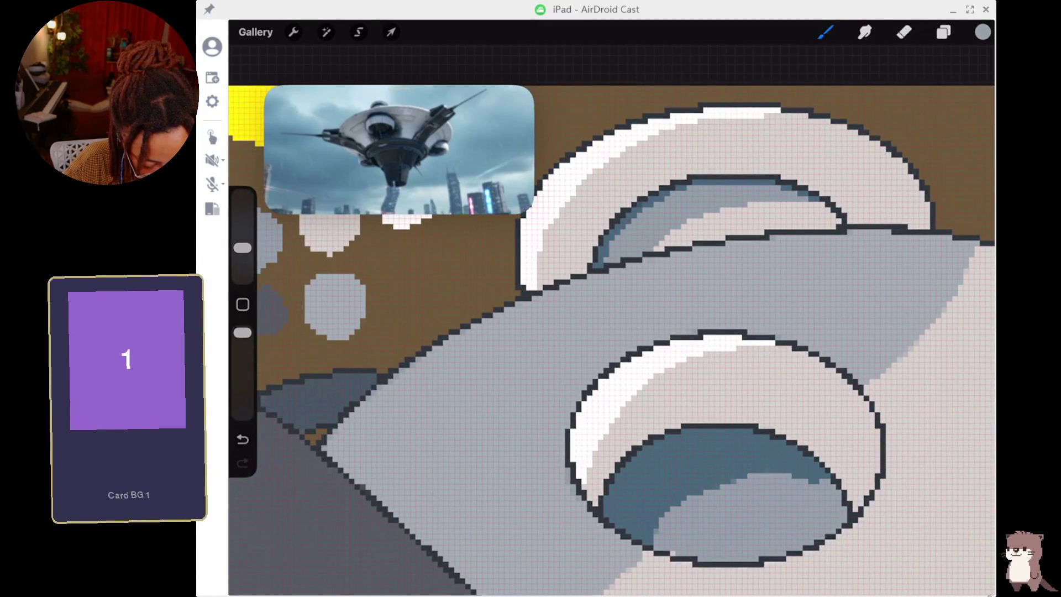
left_click_drag(741, 478, 812, 457)
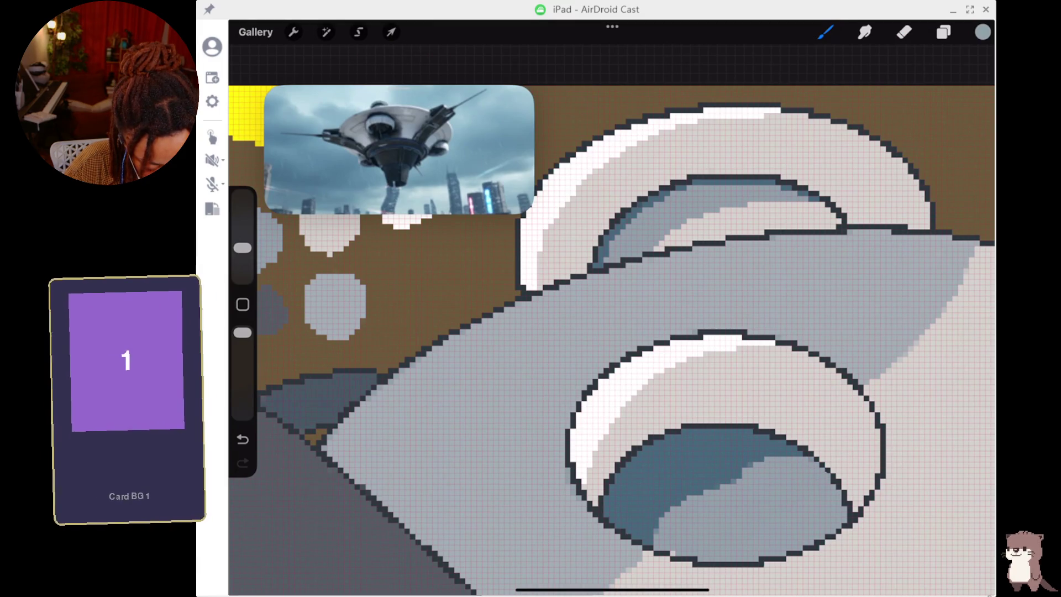
left_click_drag(735, 474, 681, 497)
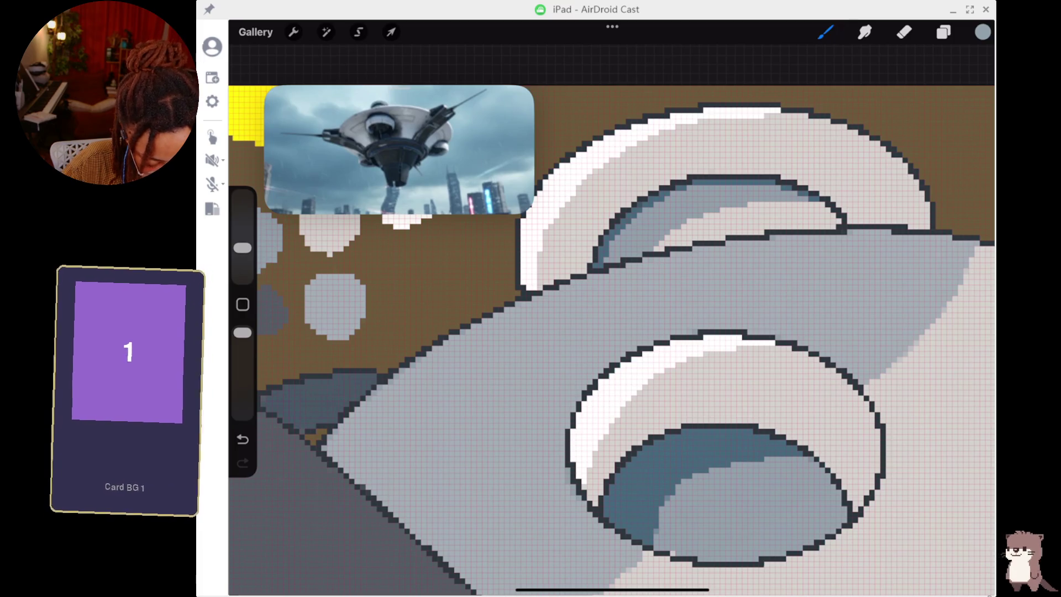
scroll(612, 340, "down", 5)
scroll(658, 375, "up", 5)
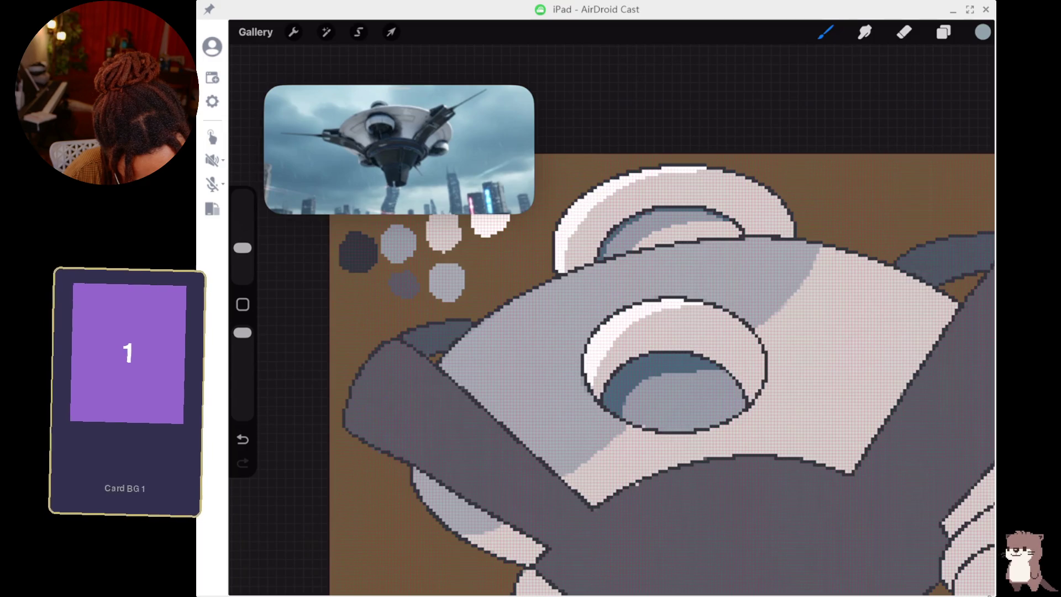
mouse_move(668, 428)
left_mouse_down()
mouse_move(720, 419)
mouse_move(739, 401)
mouse_move(715, 407)
left_mouse_up()
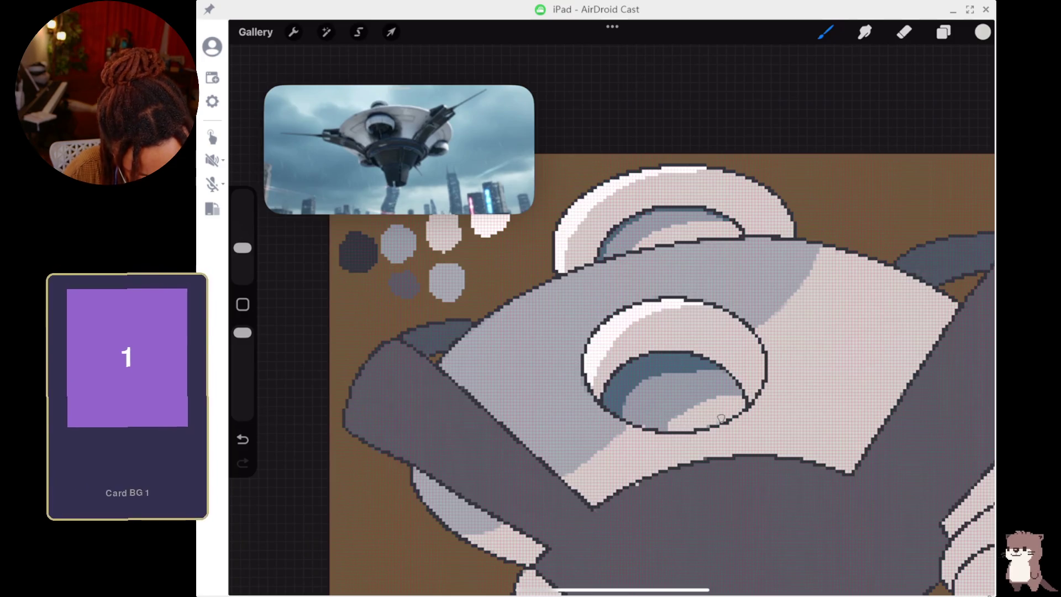
scroll(608, 387, "down", 5)
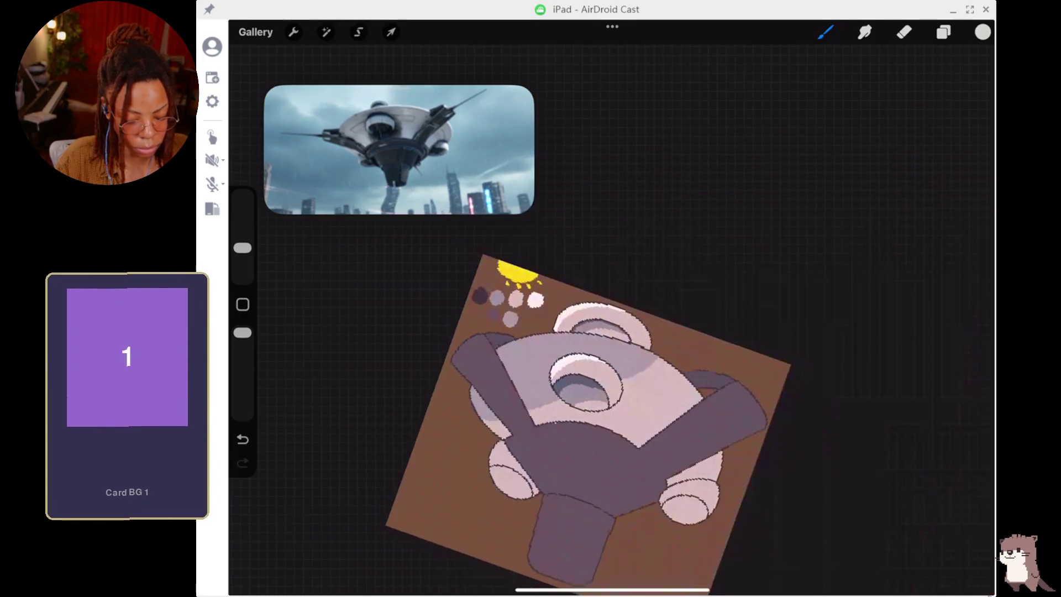
Undo the last highlight and redraw a short light stroke inside the central opening.
scroll(608, 359, "up", 5)
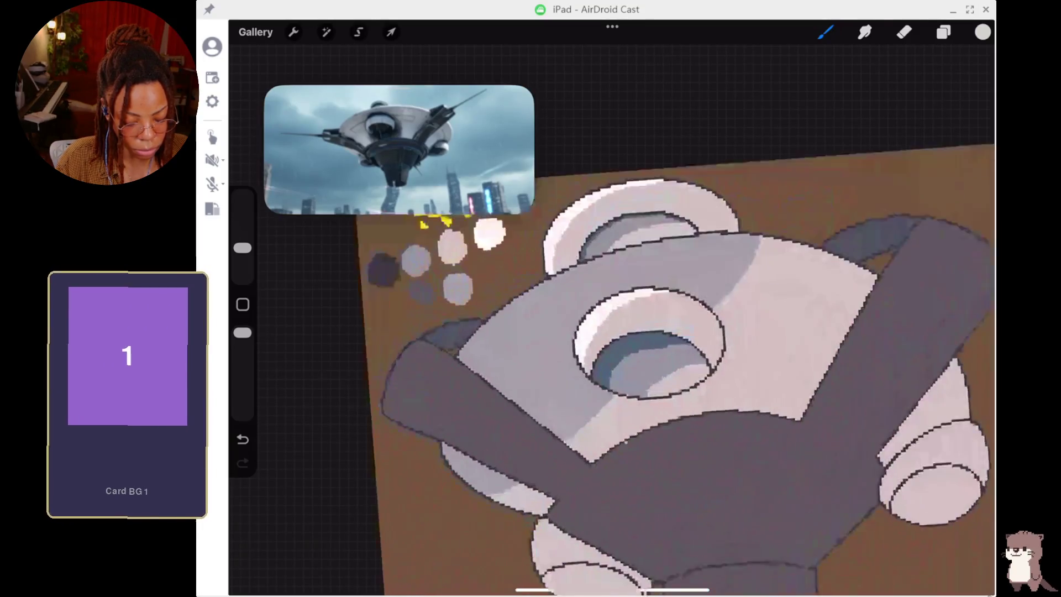
key("ctrl+z")
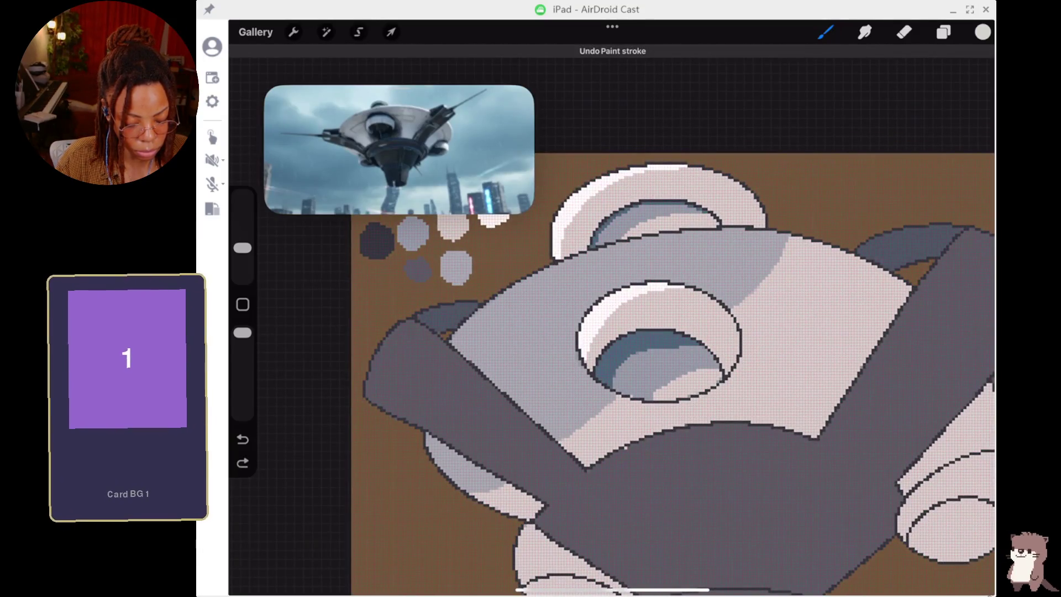
left_click_drag(655, 396, 671, 389)
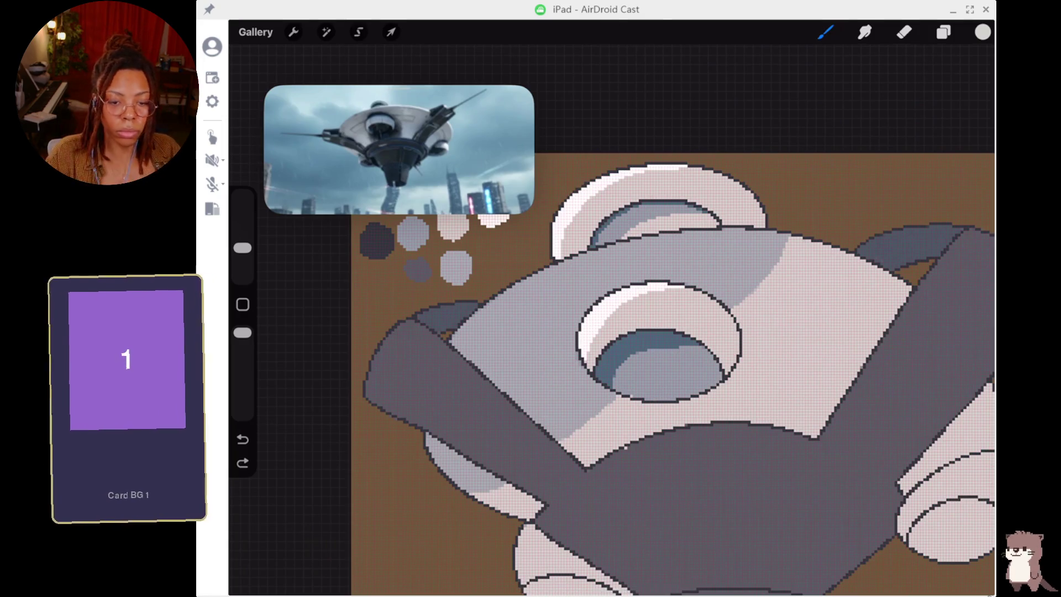
scroll(608, 376, "down", 5)
scroll(578, 377, "down", 2)
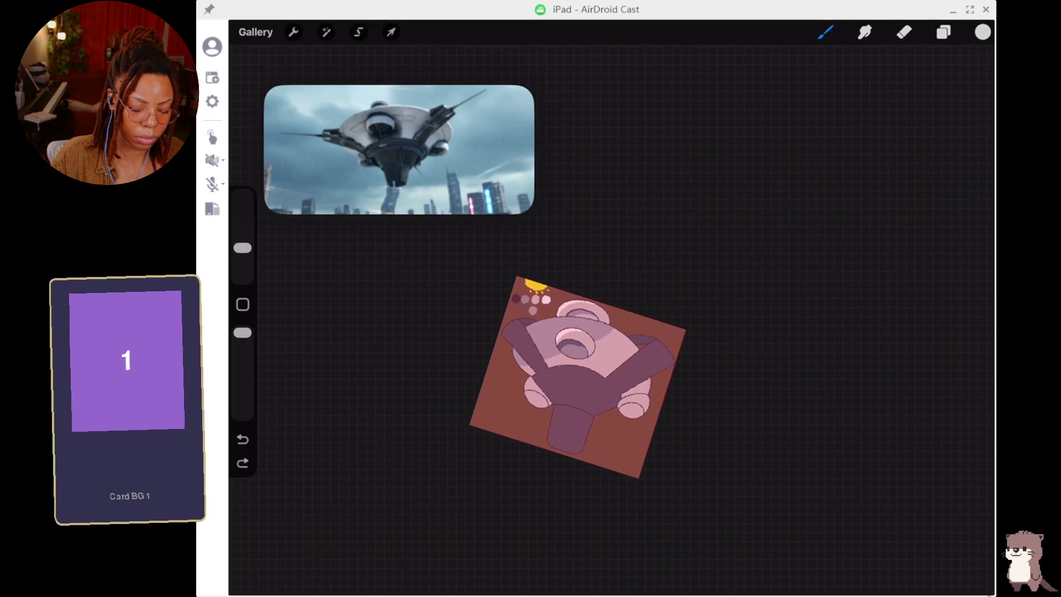
scroll(577, 376, "up", 10)
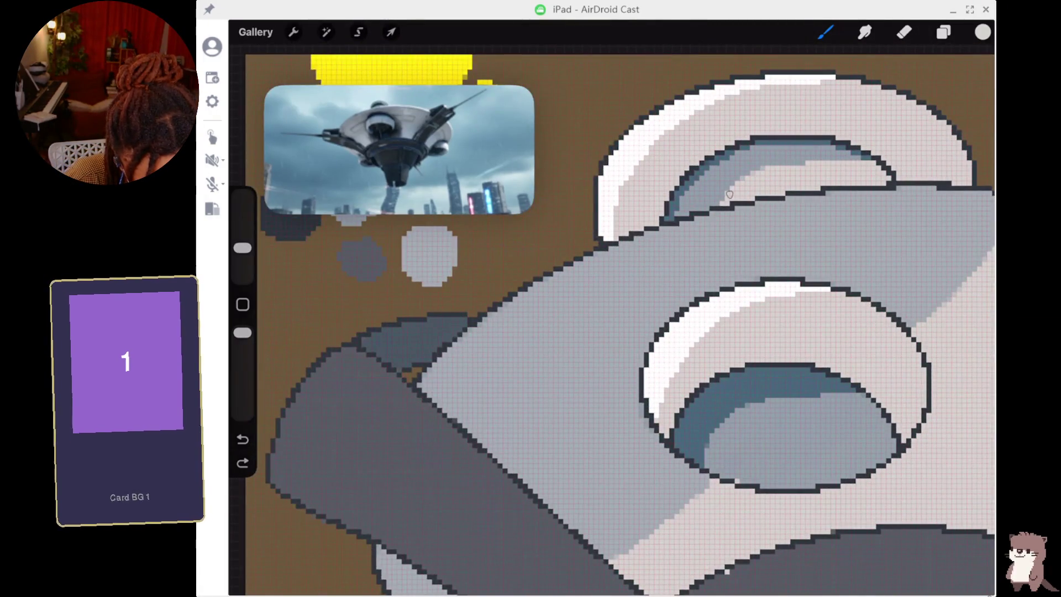
Darken the light grey inside the upper ring with a darker grey stroke.
mouse_move(730, 196)
left_mouse_down()
mouse_move(785, 169)
mouse_move(763, 190)
mouse_move(799, 174)
mouse_move(879, 169)
mouse_move(805, 162)
left_mouse_up()
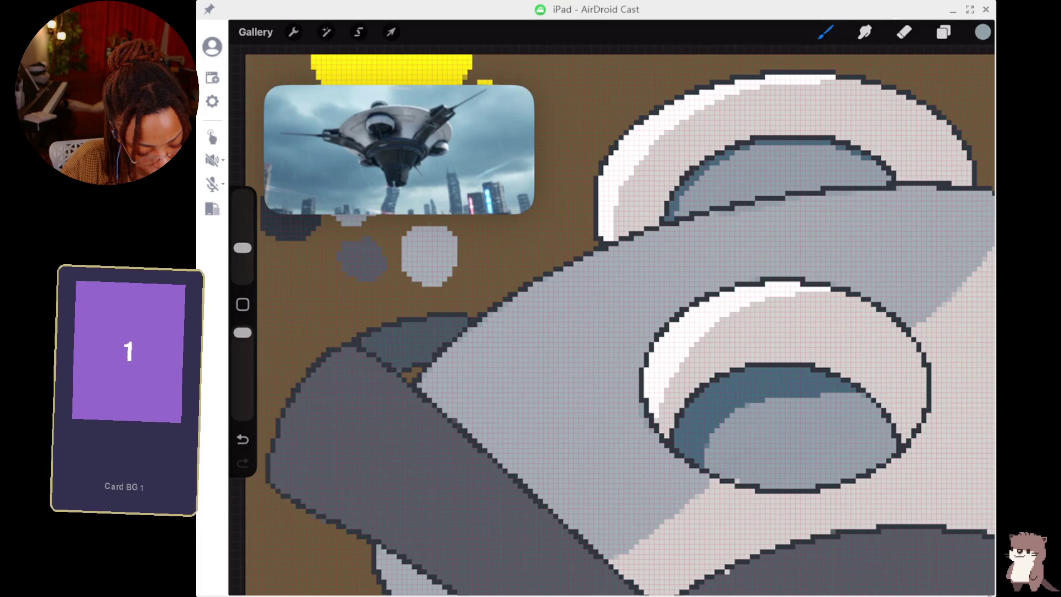
scroll(635, 365, "down", 5)
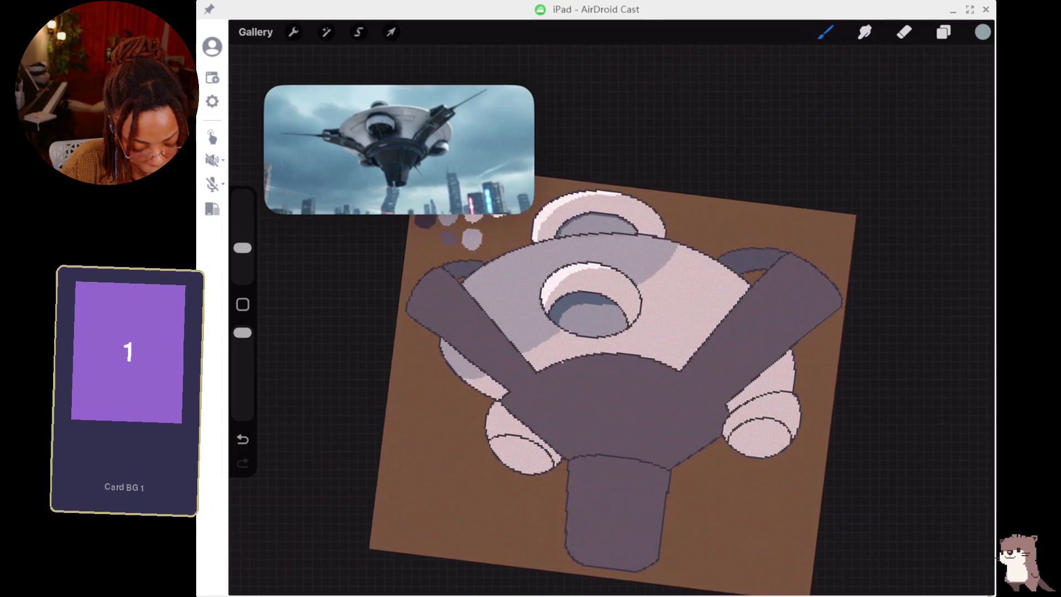
scroll(647, 348, "up", 5)
scroll(635, 331, "up", 5)
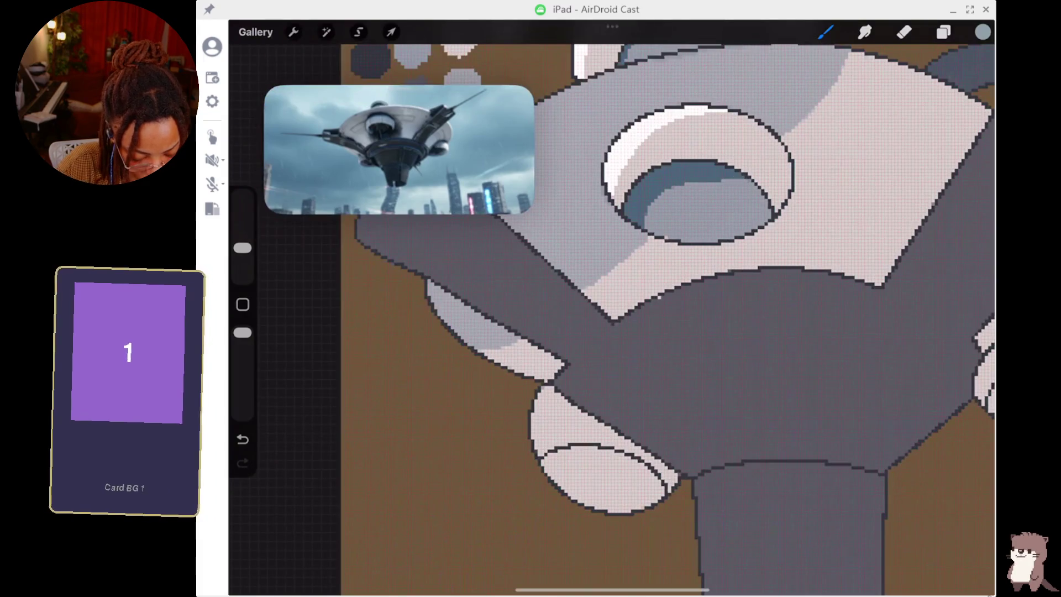
scroll(698, 283, "up", 5)
Paint grey-blue over the light patches inside the central oval until it is solid.
mouse_move(698, 283)
left_mouse_down()
mouse_move(636, 310)
mouse_move(575, 362)
mouse_move(585, 379)
mouse_move(606, 381)
left_mouse_up()
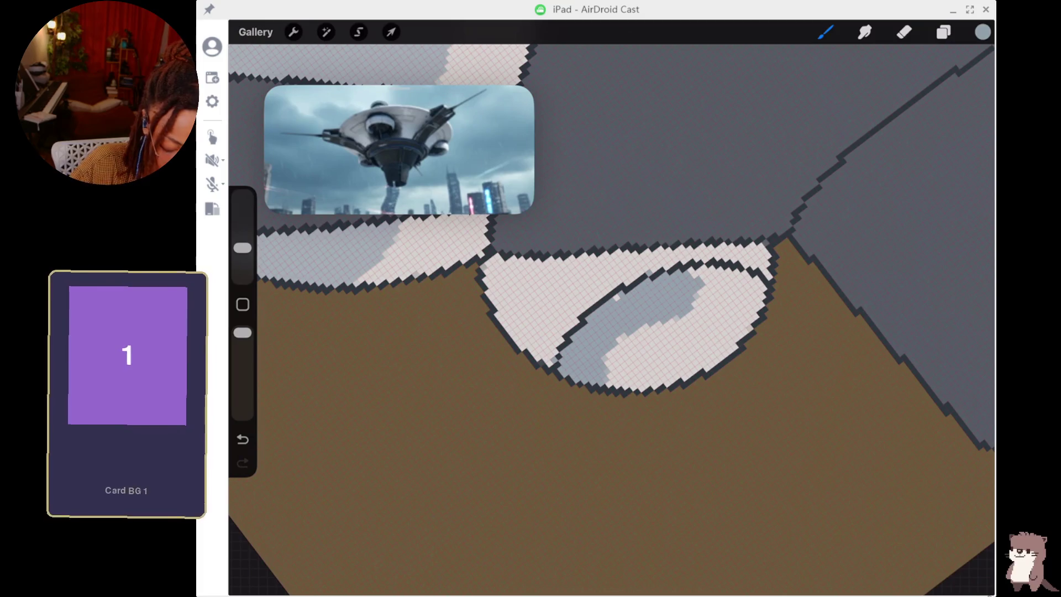
mouse_move(657, 329)
left_mouse_down()
mouse_move(614, 367)
mouse_move(629, 381)
mouse_move(694, 355)
mouse_move(702, 362)
mouse_move(737, 336)
mouse_move(758, 303)
mouse_move(760, 283)
mouse_move(735, 273)
mouse_move(746, 271)
left_mouse_up()
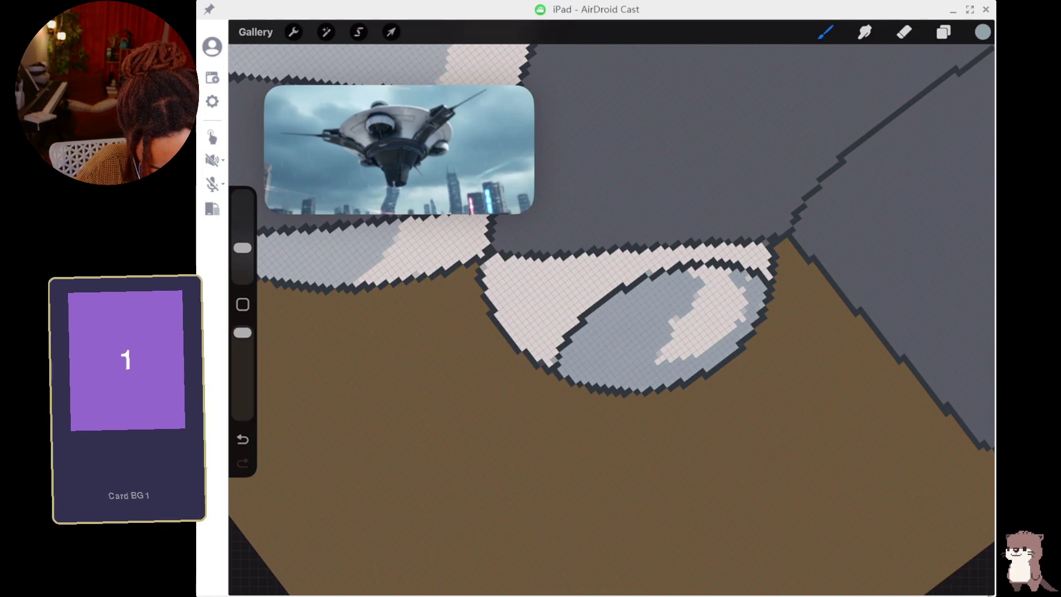
left_click(706, 276)
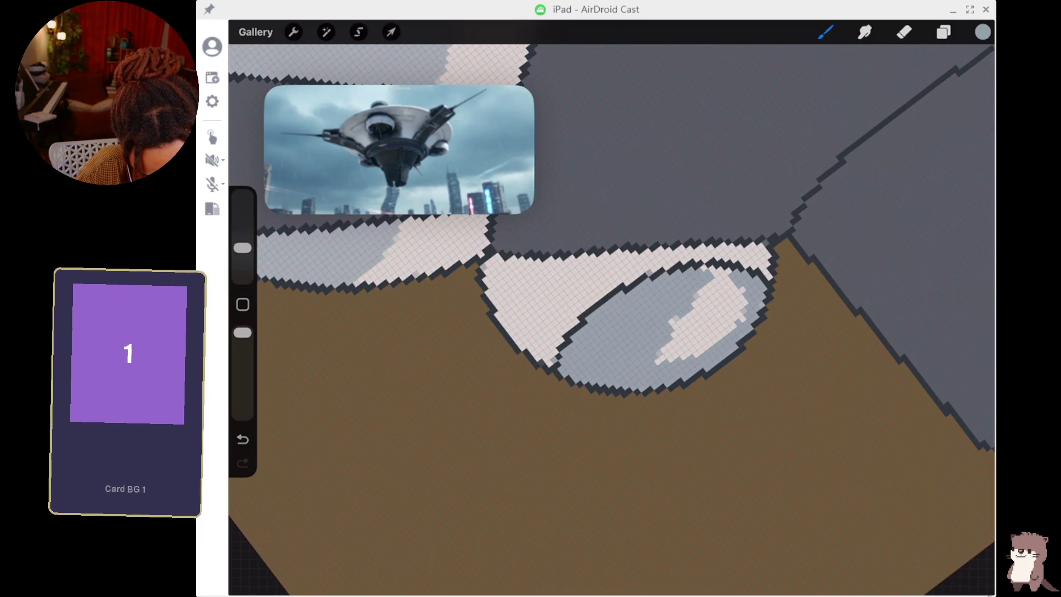
left_click_drag(724, 279, 657, 364)
mouse_move(730, 301)
left_mouse_down()
mouse_move(705, 348)
mouse_move(728, 331)
left_mouse_up()
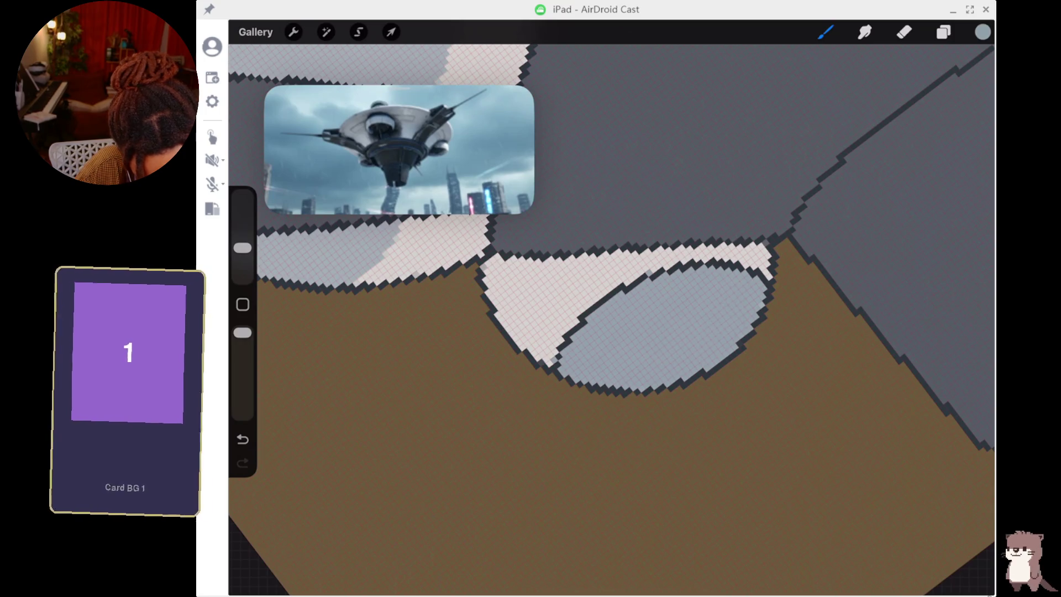
Eyedrop the light rim colour and another tone from the artwork.
left_click(550, 280)
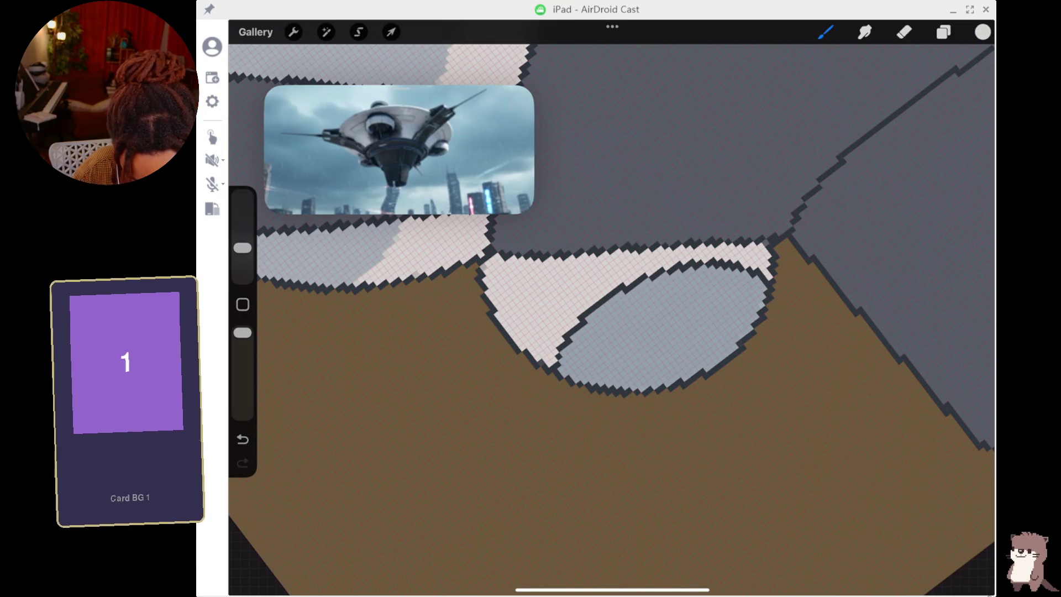
scroll(664, 276, "down", 5)
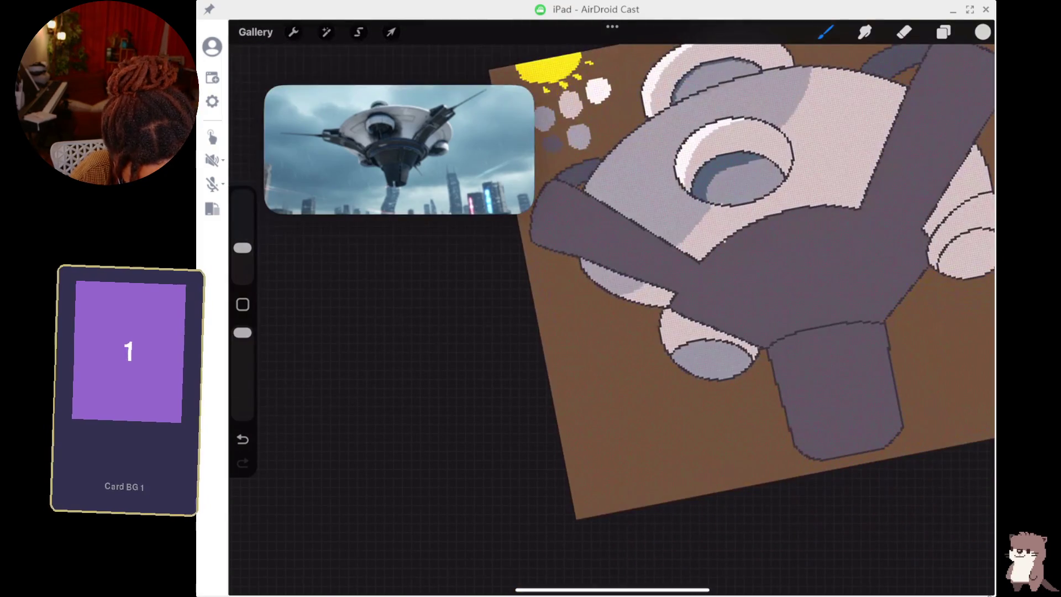
left_click(703, 163)
scroll(718, 177, "up", 5)
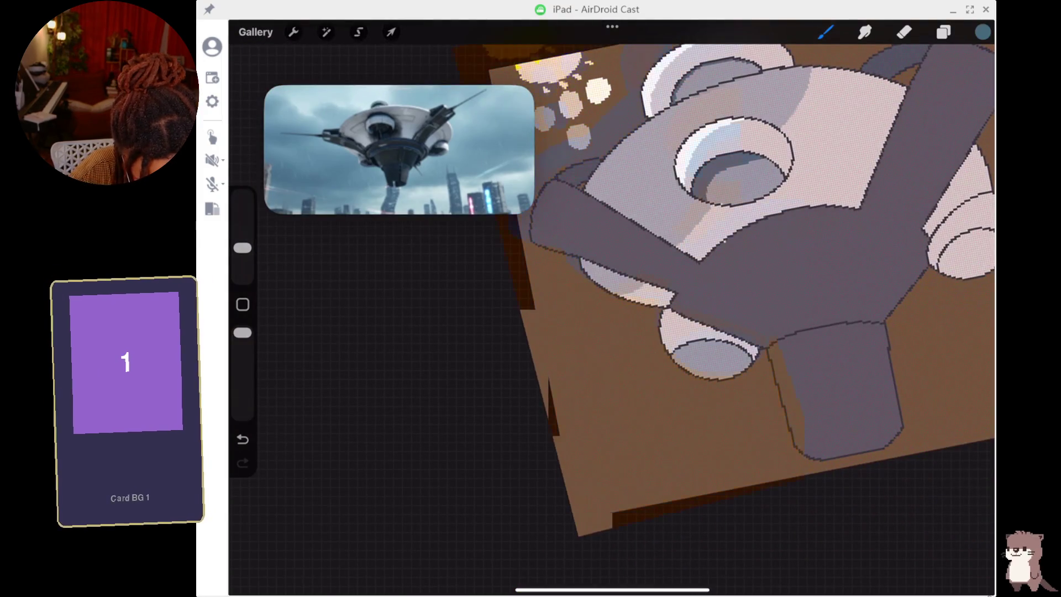
scroll(608, 254, "up", 1)
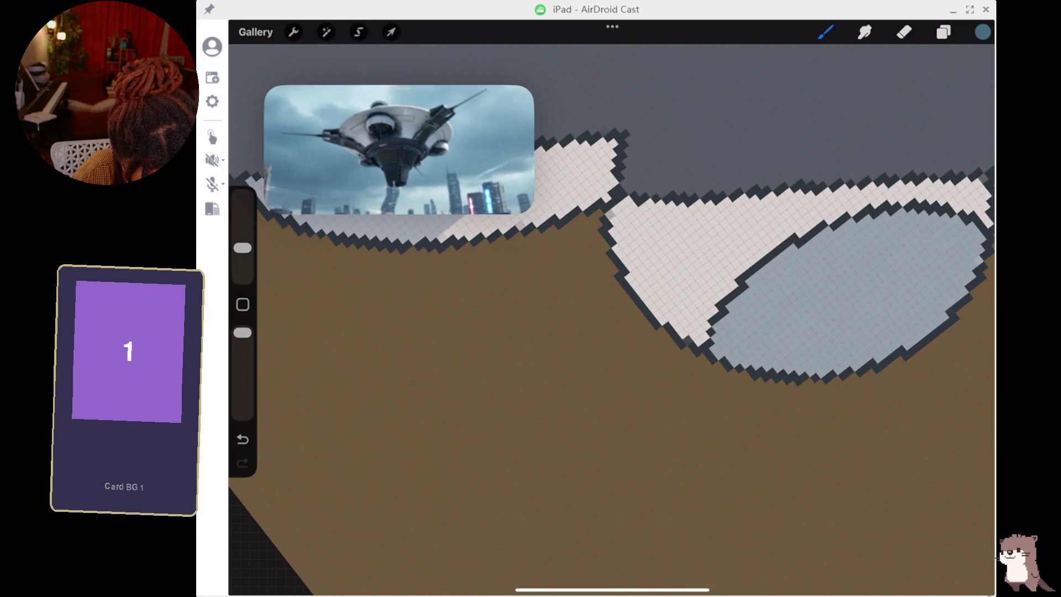
With a smaller brush, paint dark-blue shading along the oval's upper-left edge.
mouse_move(721, 354)
left_mouse_down()
mouse_move(712, 334)
mouse_move(723, 316)
mouse_move(793, 253)
mouse_move(837, 232)
left_mouse_up()
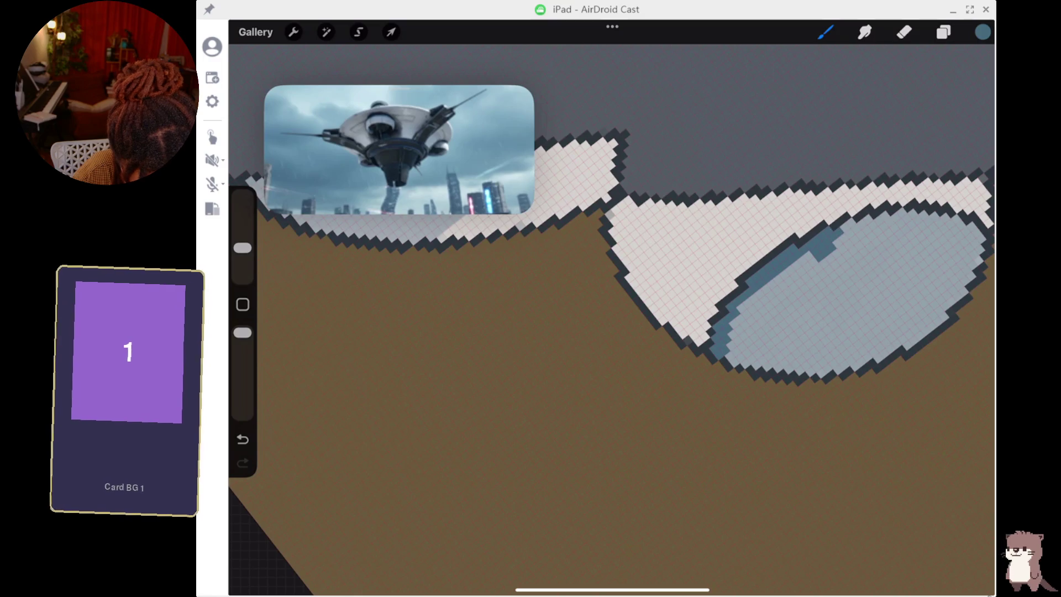
left_click_drag(242, 248, 242, 269)
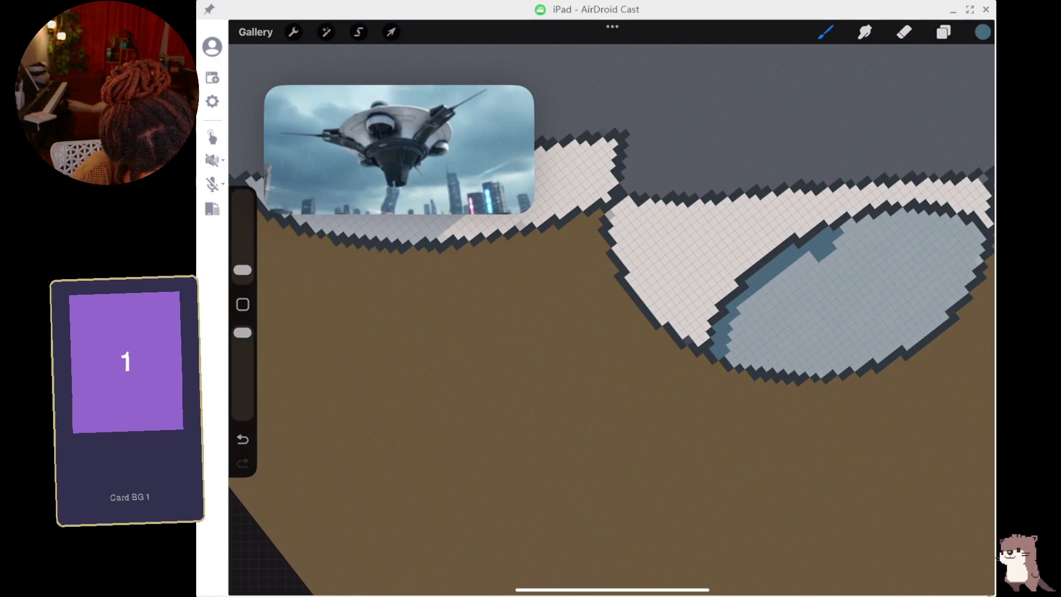
mouse_move(842, 228)
left_mouse_down()
mouse_move(915, 215)
mouse_move(956, 222)
left_mouse_up()
left_click(971, 226)
left_click_drag(806, 252, 754, 291)
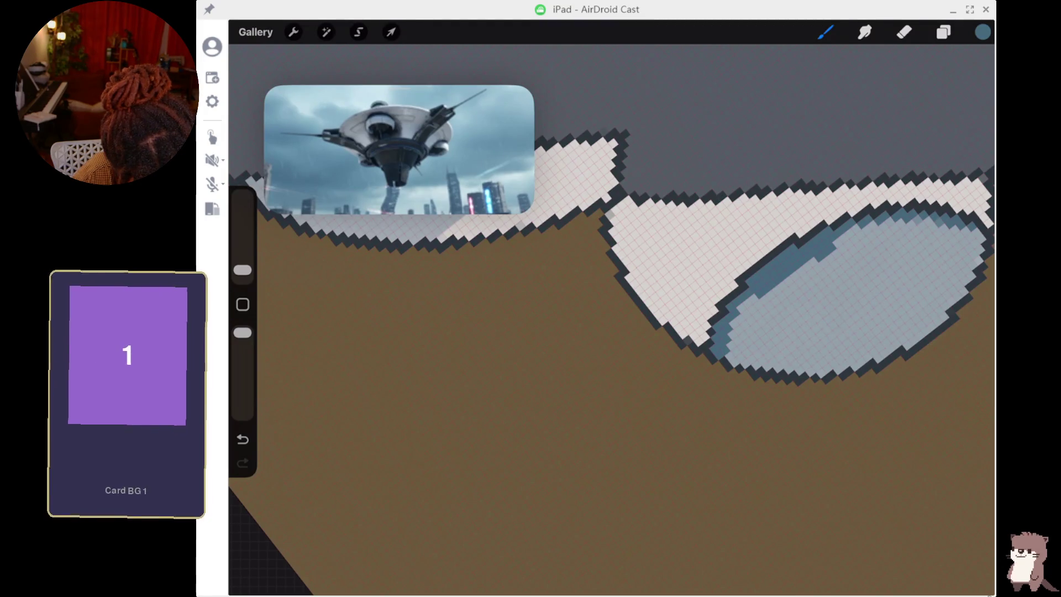
Erase stray shading pixels and repaint stray dark spots with eyedropped light grey-blue.
key("e")
left_click_drag(751, 302, 767, 286)
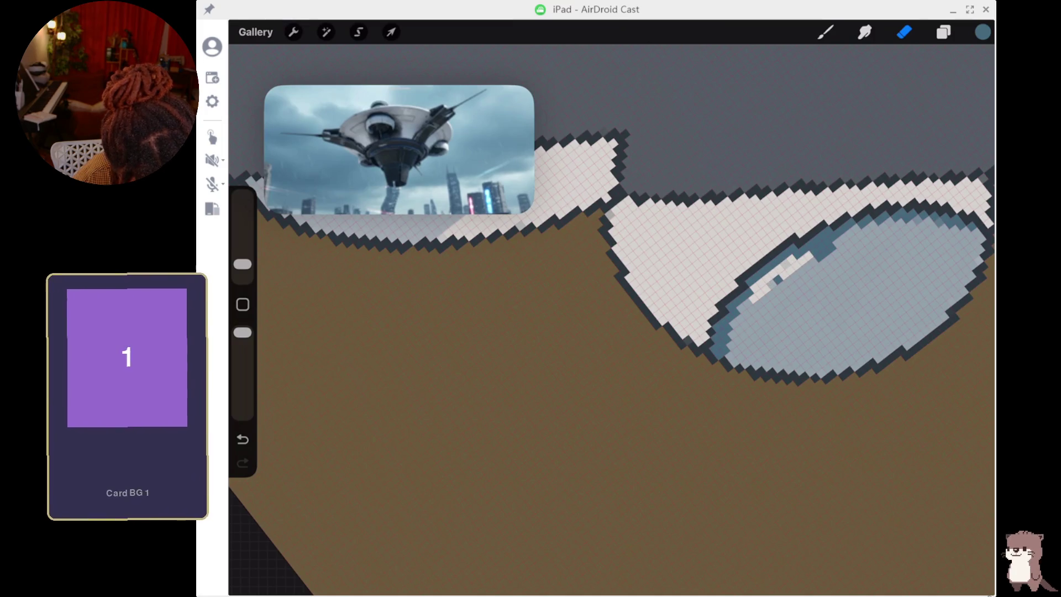
key("b")
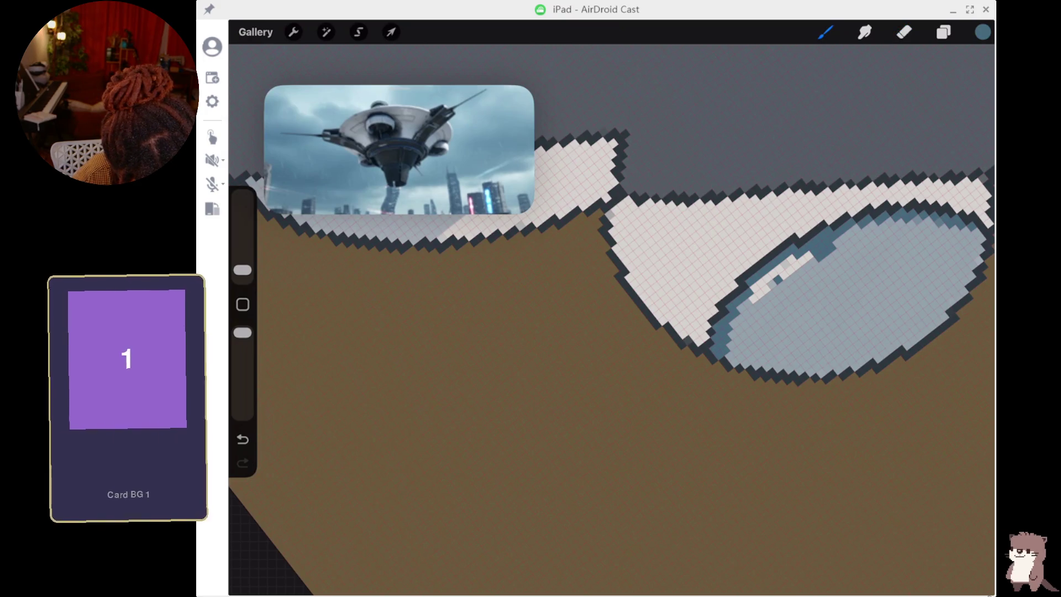
left_click(803, 284)
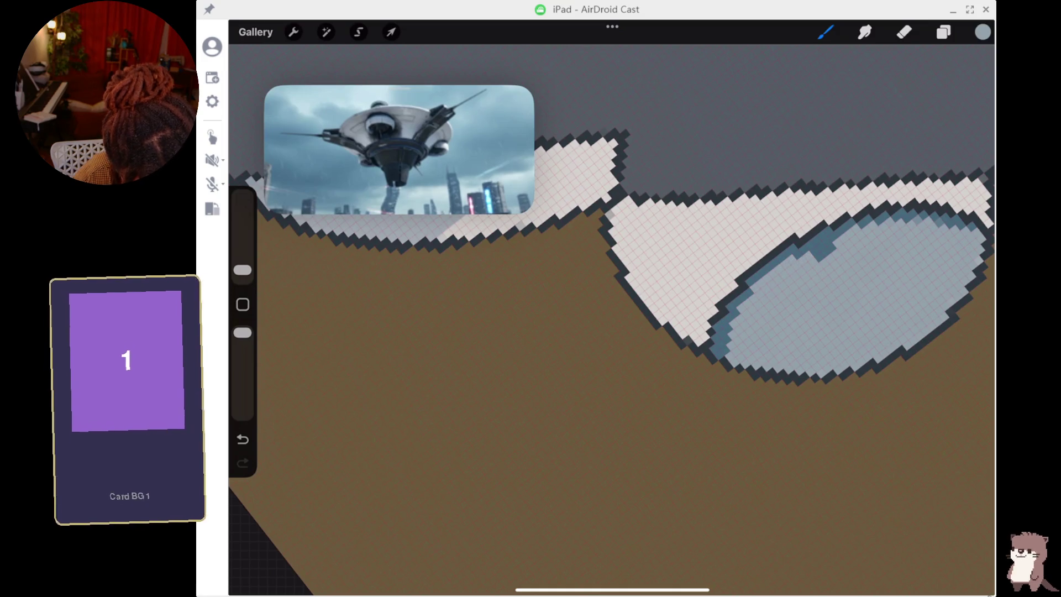
left_click_drag(823, 254, 832, 248)
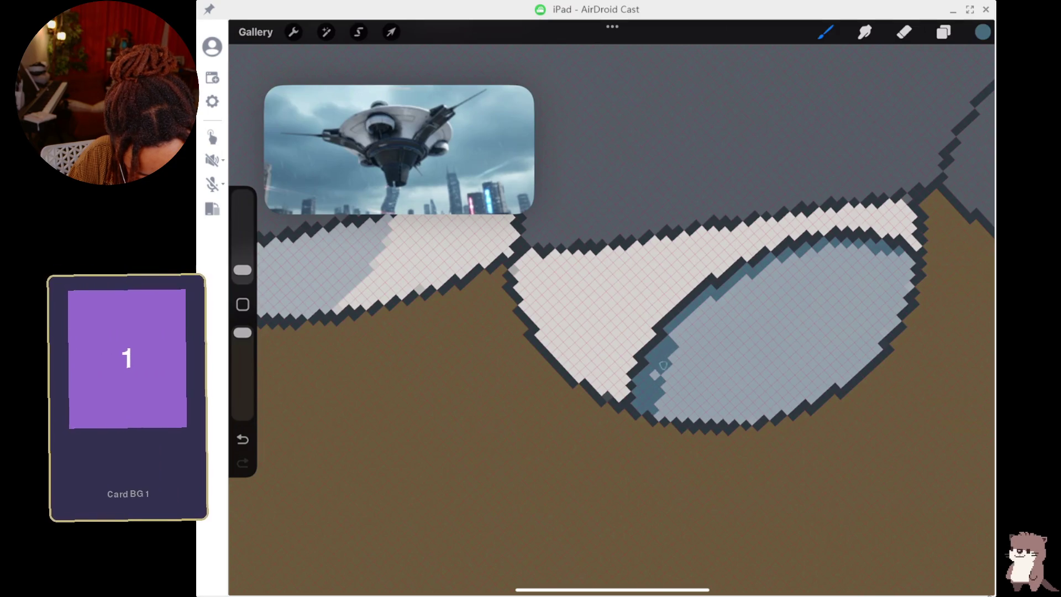
Paint a fuller dark-blue band along the oval's upper-left inner edge.
mouse_move(671, 345)
left_mouse_down()
mouse_move(652, 382)
mouse_move(713, 301)
mouse_move(746, 282)
mouse_move(887, 251)
left_mouse_up()
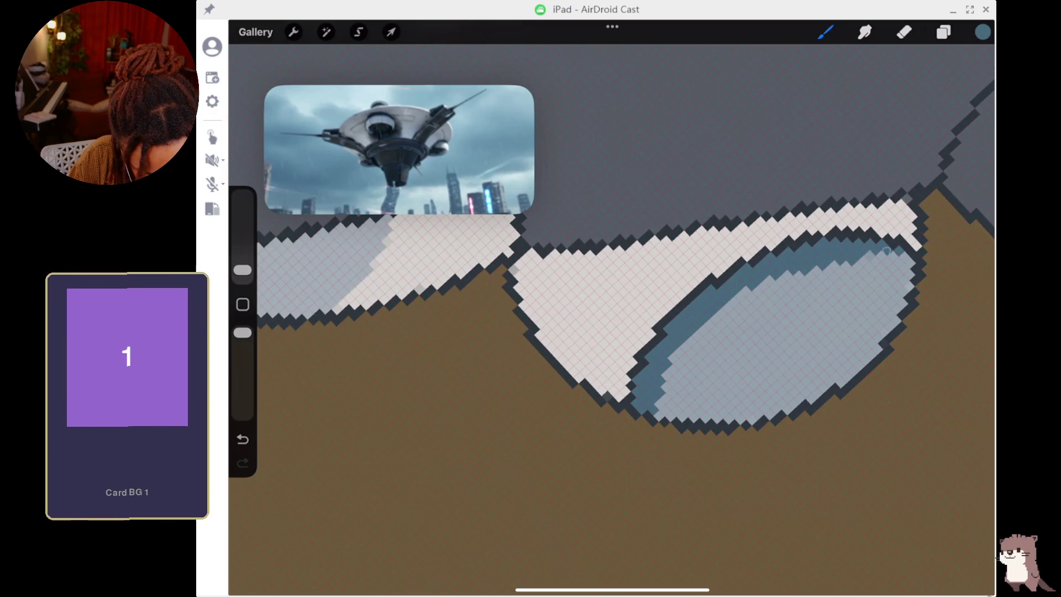
left_click_drag(741, 296, 719, 315)
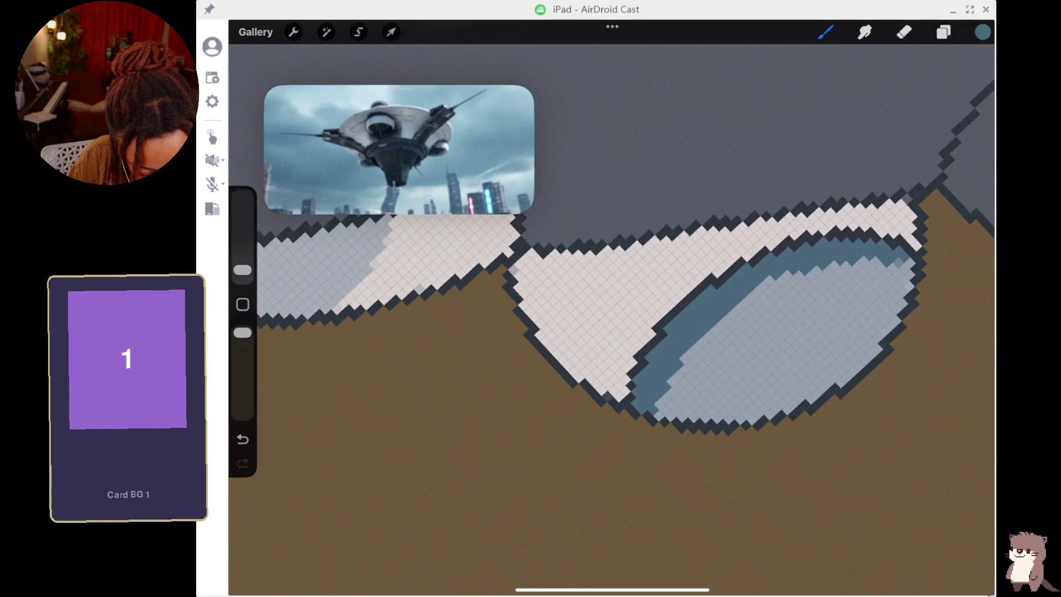
left_click(764, 285)
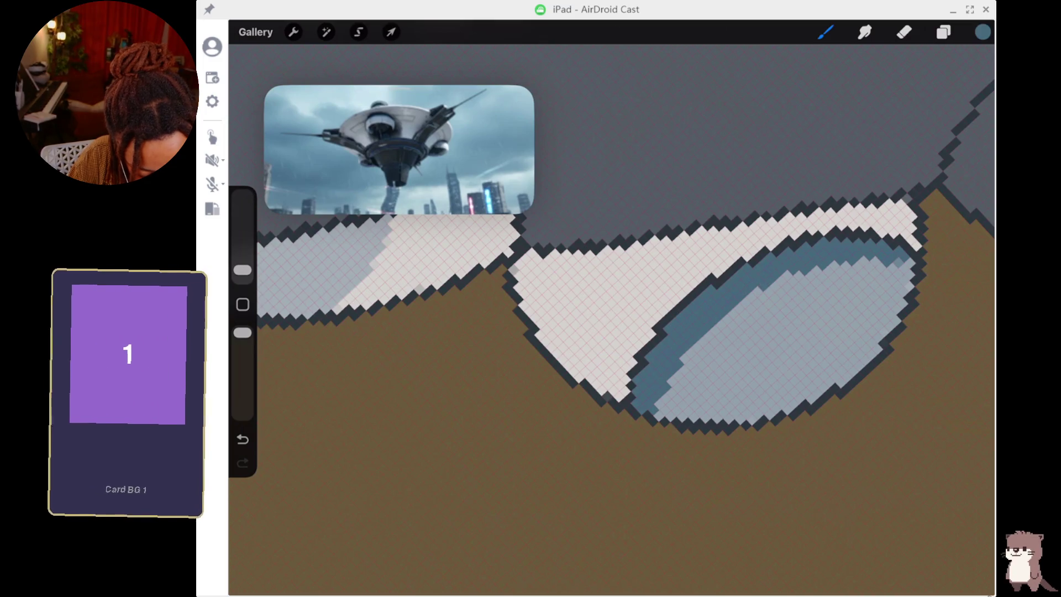
scroll(612, 307, "down", 10)
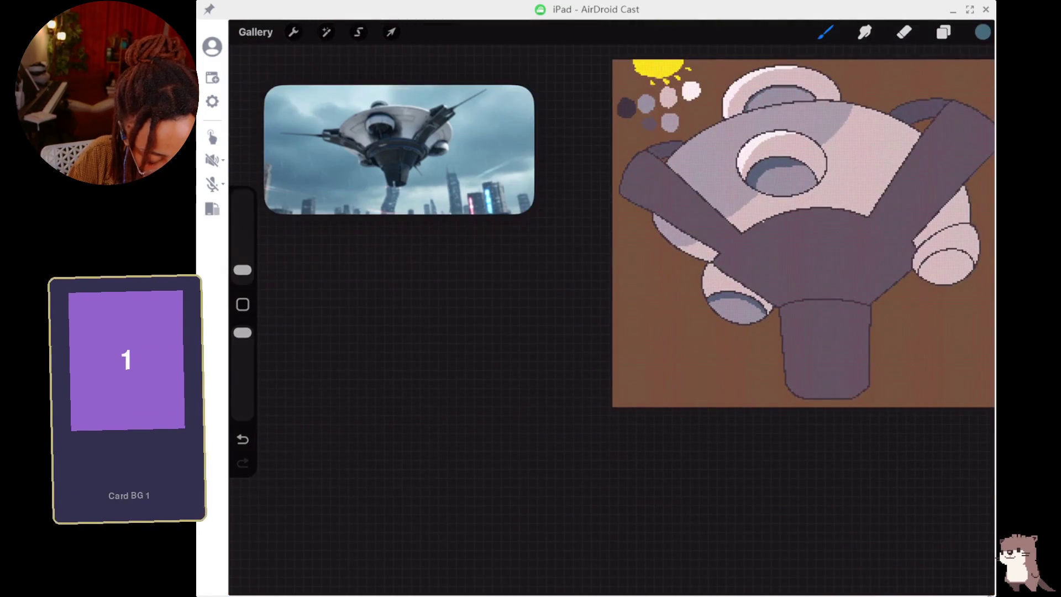
Zoom out, rotate the canvas, and zoom in on the lower pod's opening.
scroll(774, 265, "down", 5)
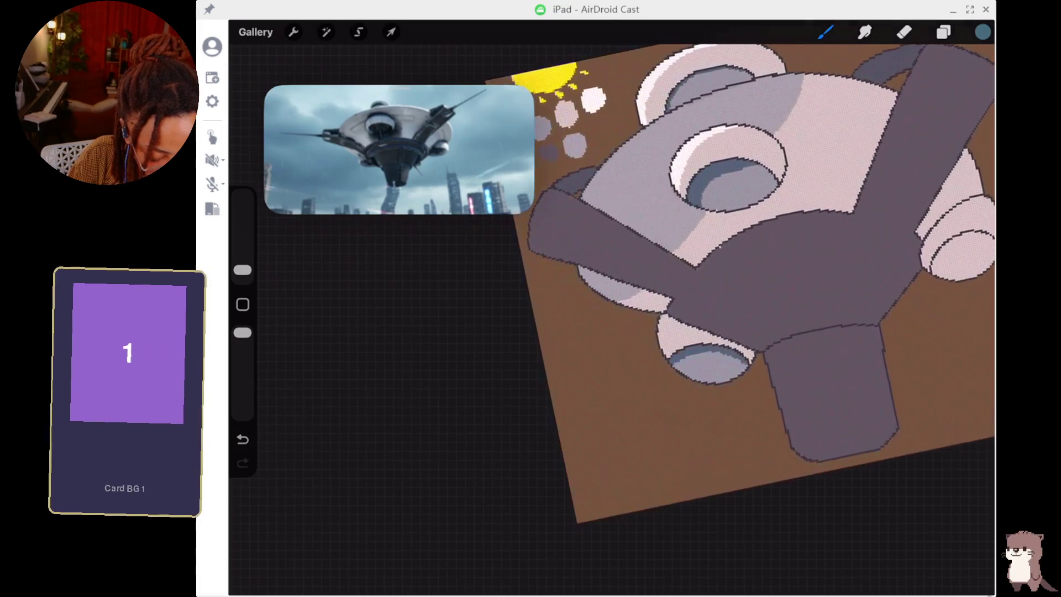
scroll(746, 309, "up", 1)
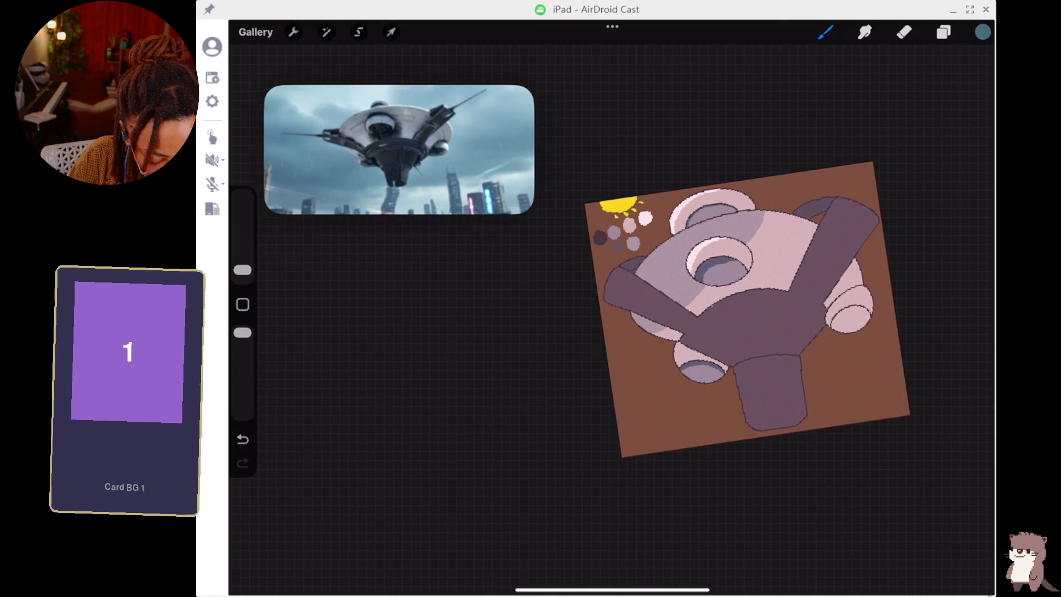
scroll(663, 277, "up", 5)
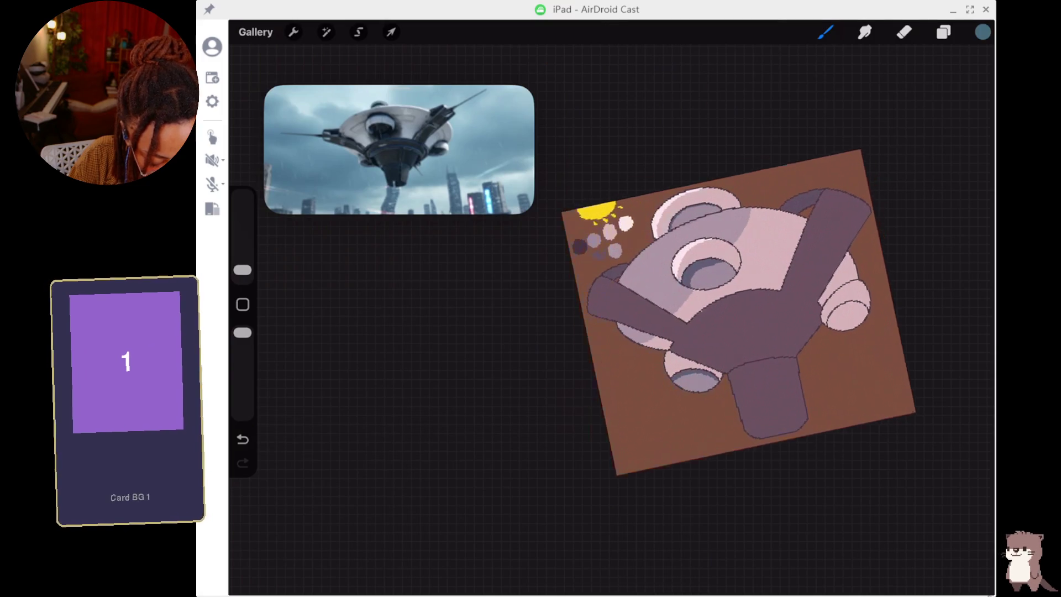
scroll(608, 310, "left", 3)
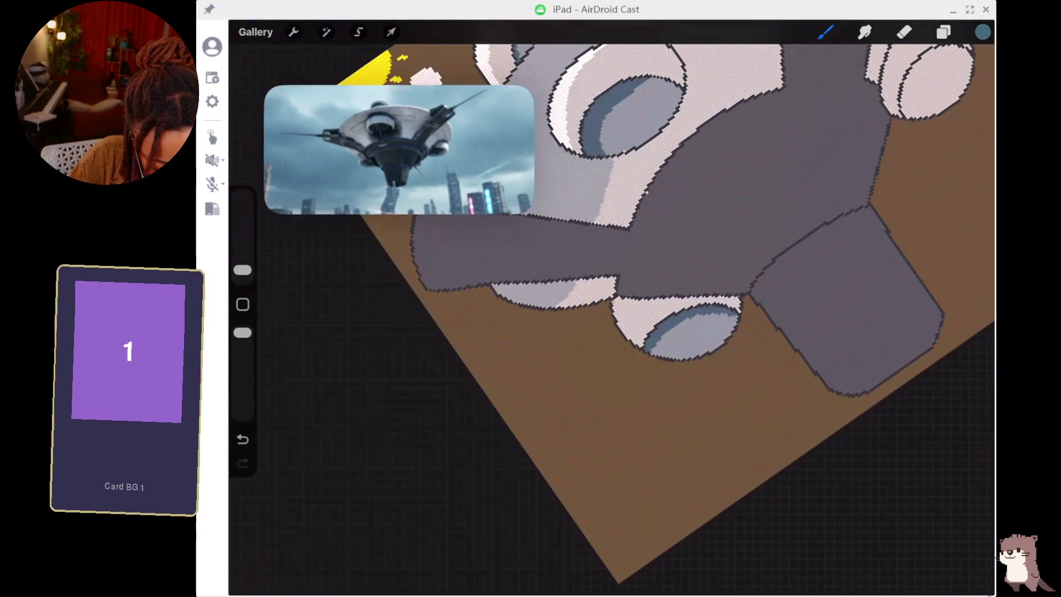
scroll(691, 309, "up", 5)
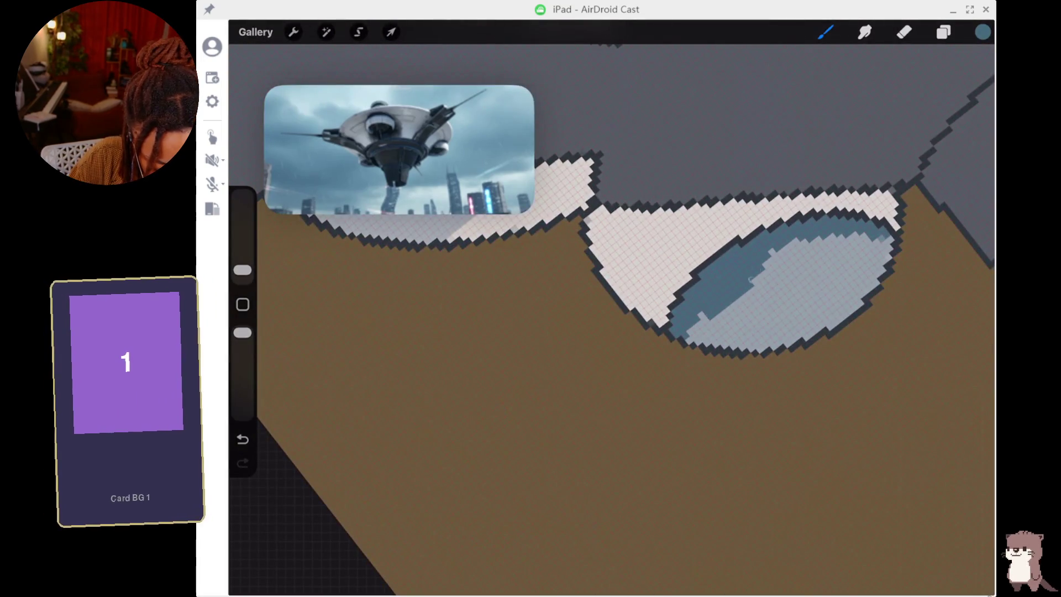
Enlarge the brush to 5% and paint the lower-left pod opening's light-blue pixels dark blue.
mouse_move(696, 331)
left_mouse_down()
mouse_move(740, 309)
mouse_move(729, 332)
mouse_move(774, 318)
left_mouse_up()
left_click_drag(242, 270, 242, 253)
mouse_move(818, 309)
left_mouse_down()
mouse_move(748, 268)
mouse_move(862, 246)
mouse_move(873, 260)
mouse_move(846, 284)
left_mouse_up()
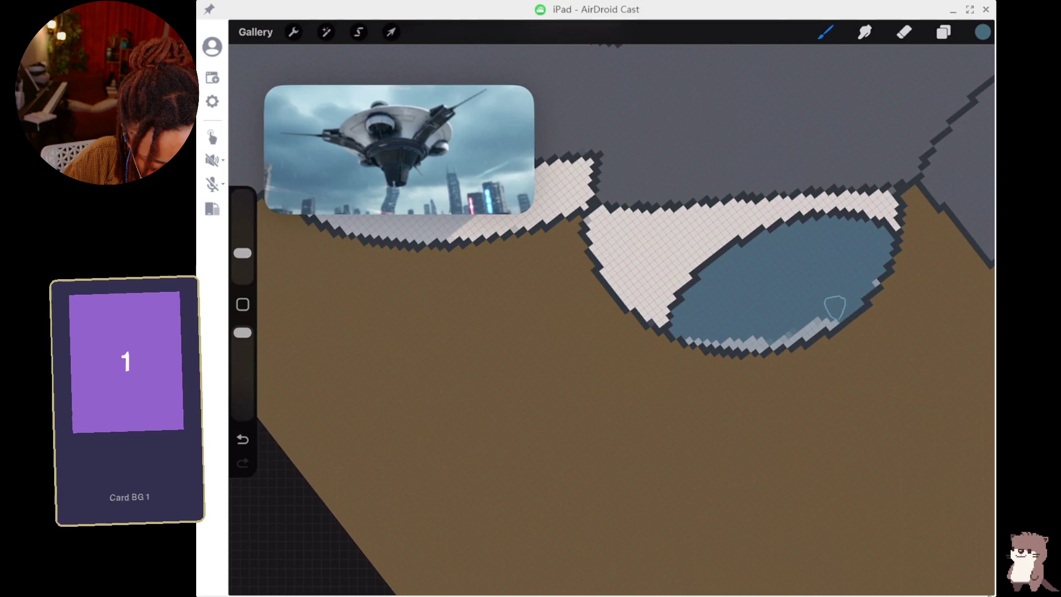
left_click_drag(788, 329, 696, 325)
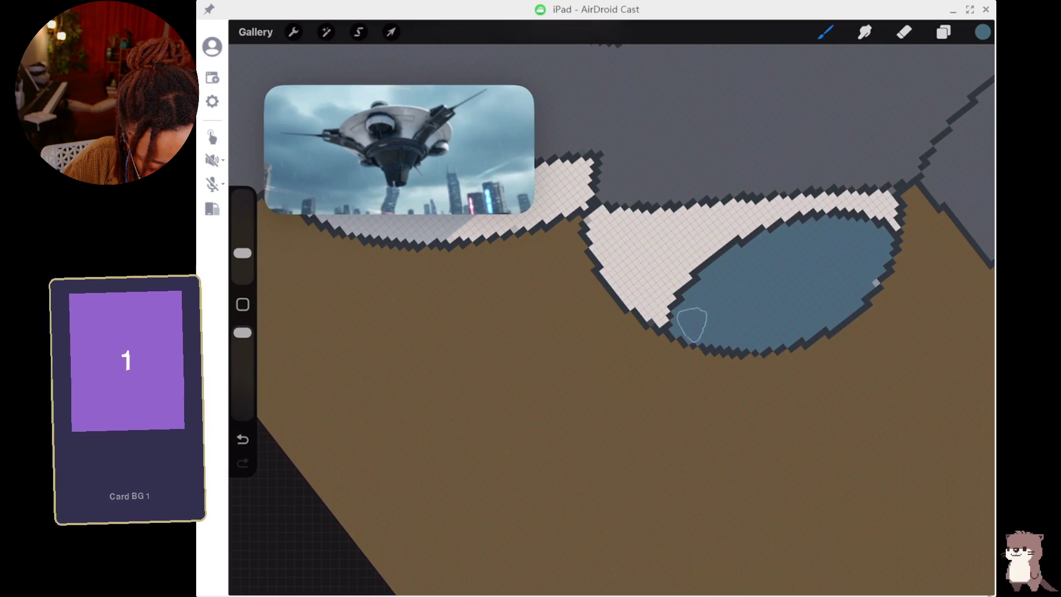
scroll(612, 307, "down", 5)
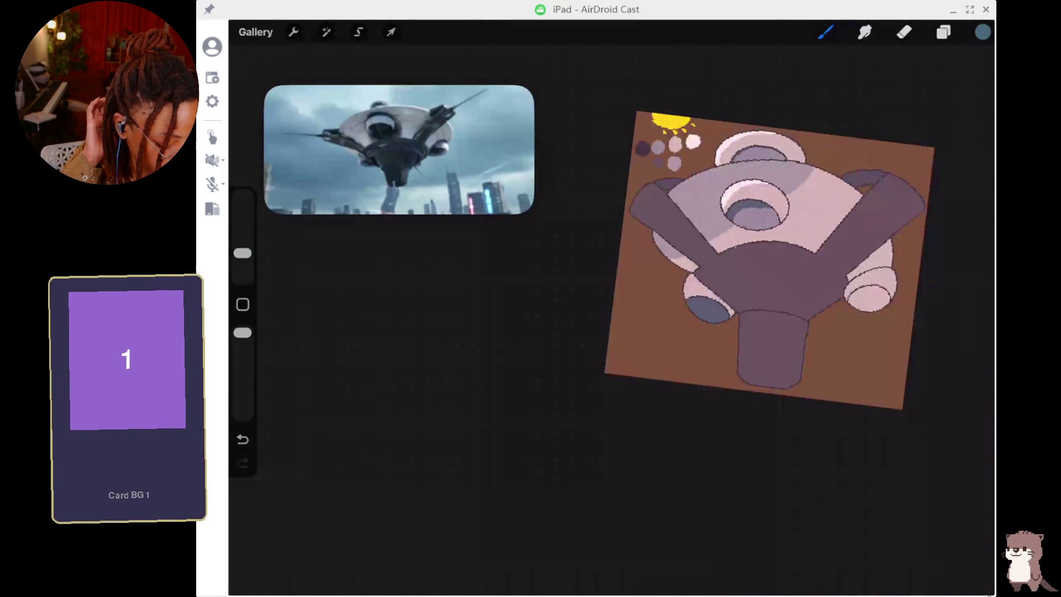
scroll(652, 249, "up", 5)
scroll(611, 307, "down", 3)
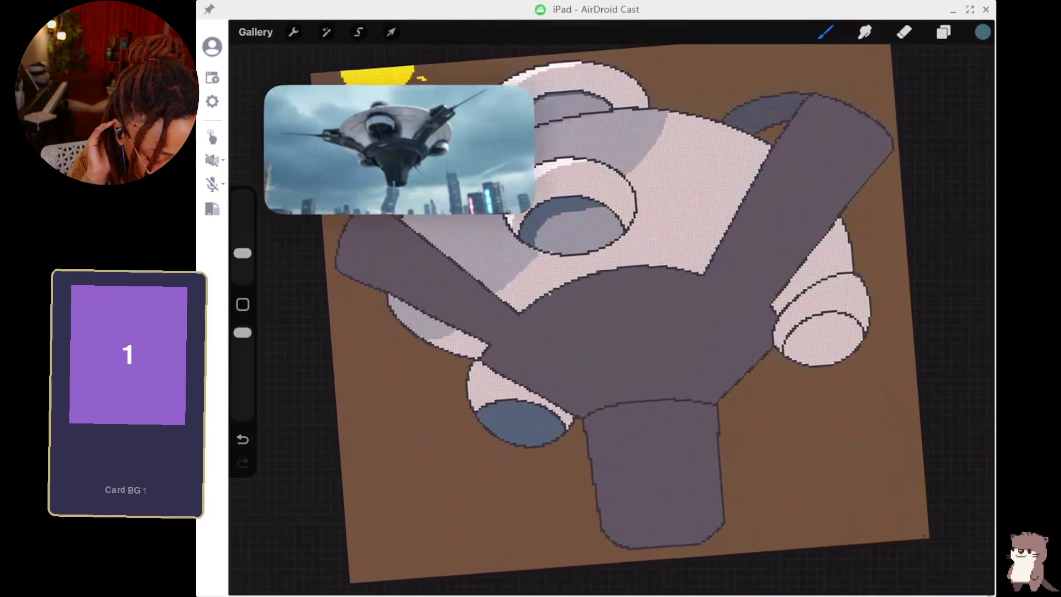
scroll(612, 308, "up", 5)
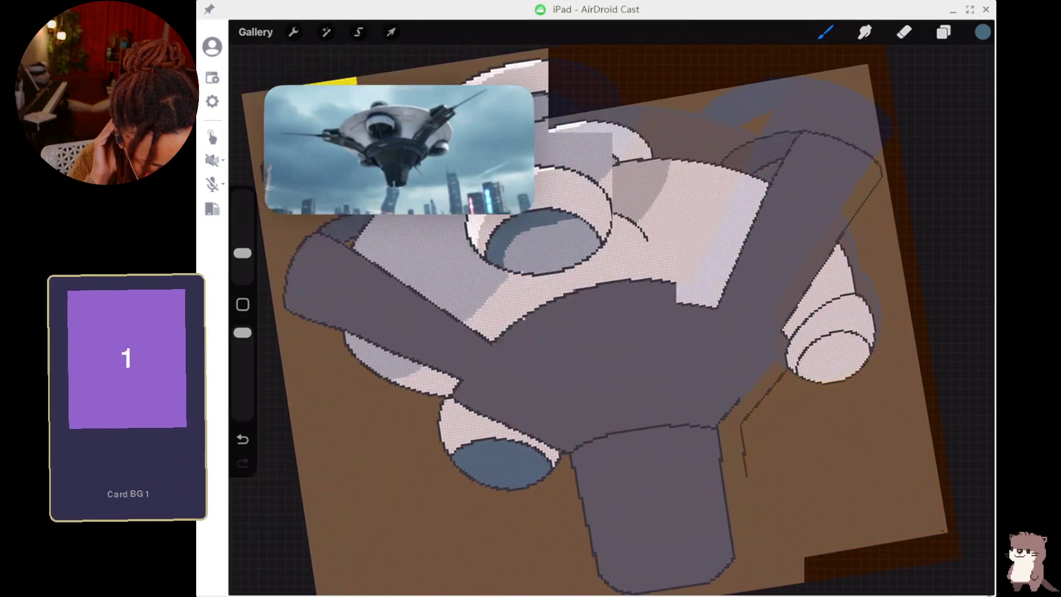
scroll(611, 308, "up", 2)
Fill the right pod's opening solid blue with strokes and taps, covering the light pixels.
mouse_move(680, 243)
left_mouse_down()
mouse_move(713, 215)
mouse_move(696, 199)
mouse_move(599, 305)
mouse_move(576, 368)
mouse_move(580, 397)
left_mouse_up()
left_click(694, 190)
mouse_move(816, 245)
left_mouse_down()
mouse_move(794, 218)
mouse_move(731, 204)
left_mouse_up()
mouse_move(810, 240)
left_mouse_down()
mouse_move(770, 315)
mouse_move(771, 348)
mouse_move(752, 342)
mouse_move(789, 236)
mouse_move(633, 302)
mouse_move(588, 350)
mouse_move(722, 310)
mouse_move(740, 357)
mouse_move(761, 356)
mouse_move(752, 365)
mouse_move(708, 392)
mouse_move(603, 401)
left_mouse_up()
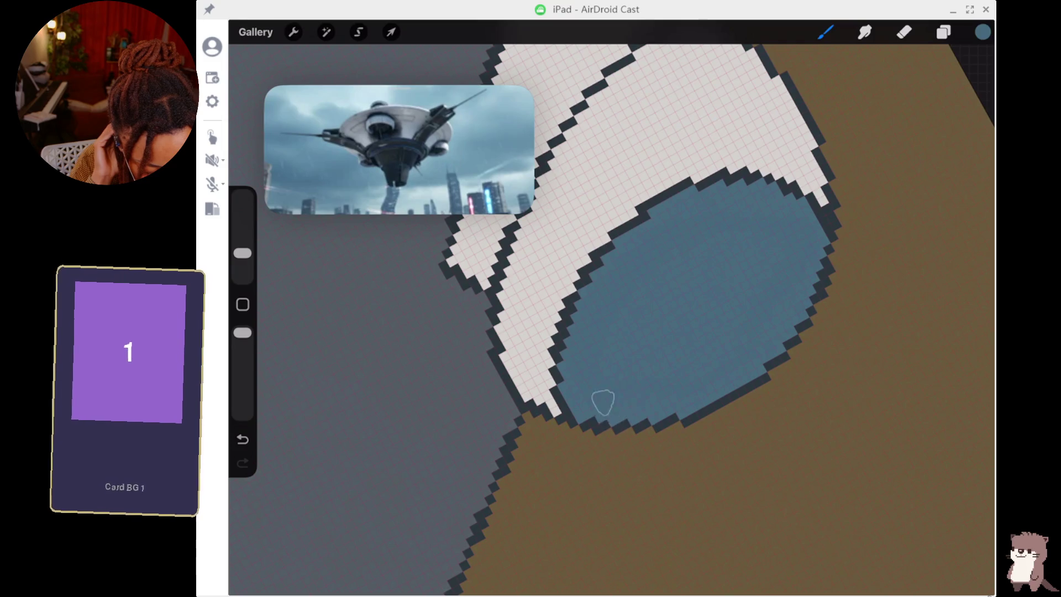
scroll(608, 310, "down", 10)
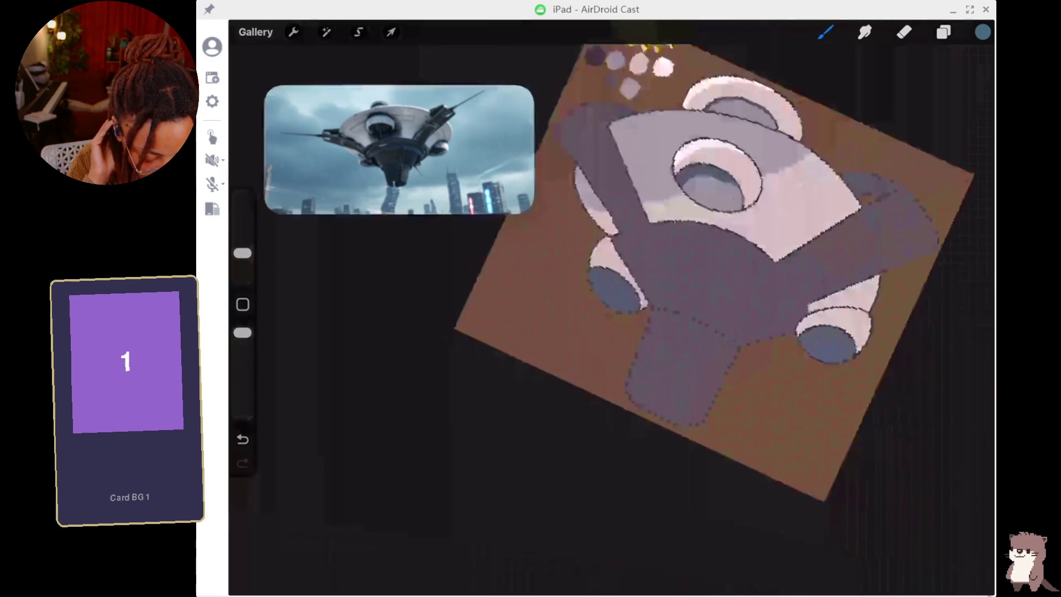
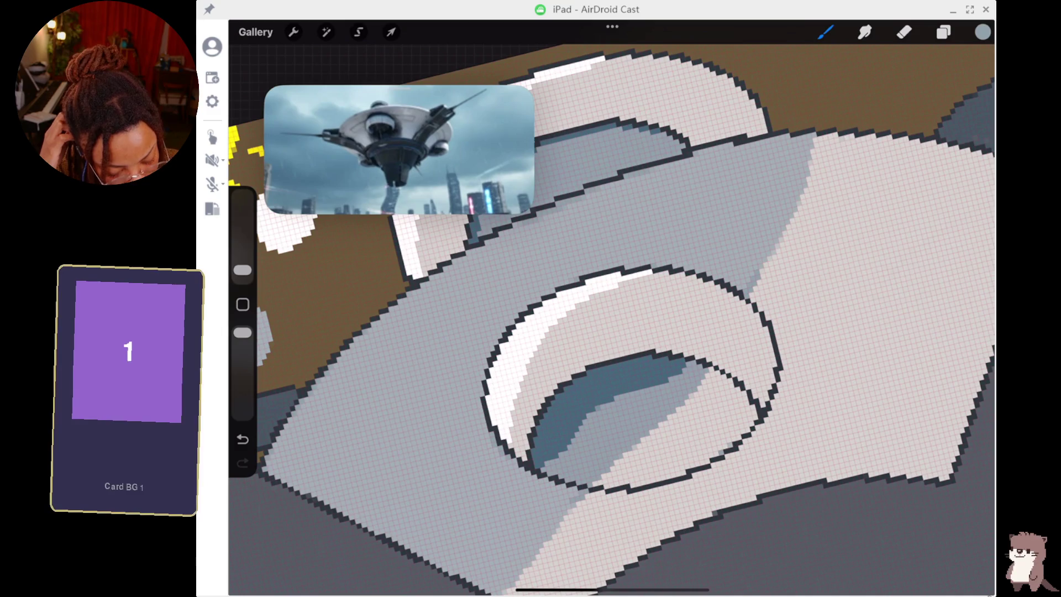
Paint dark blue strokes over the stray light specks inside the ring's hole.
left_click(588, 372)
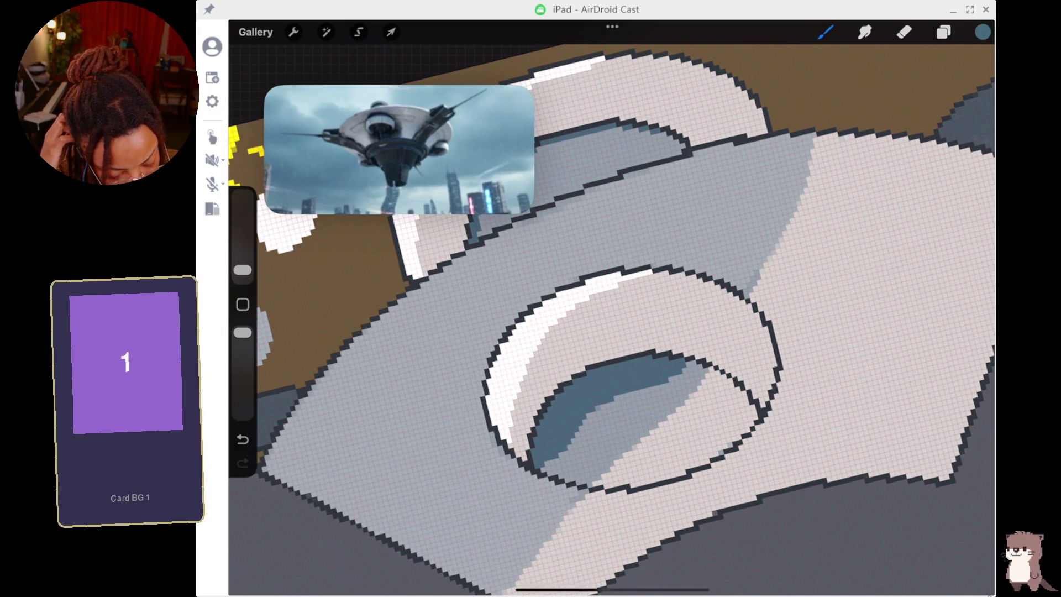
mouse_move(567, 439)
left_mouse_down()
mouse_move(618, 398)
mouse_move(575, 426)
left_mouse_up()
mouse_move(641, 390)
left_mouse_down()
mouse_move(584, 415)
mouse_move(640, 392)
left_mouse_up()
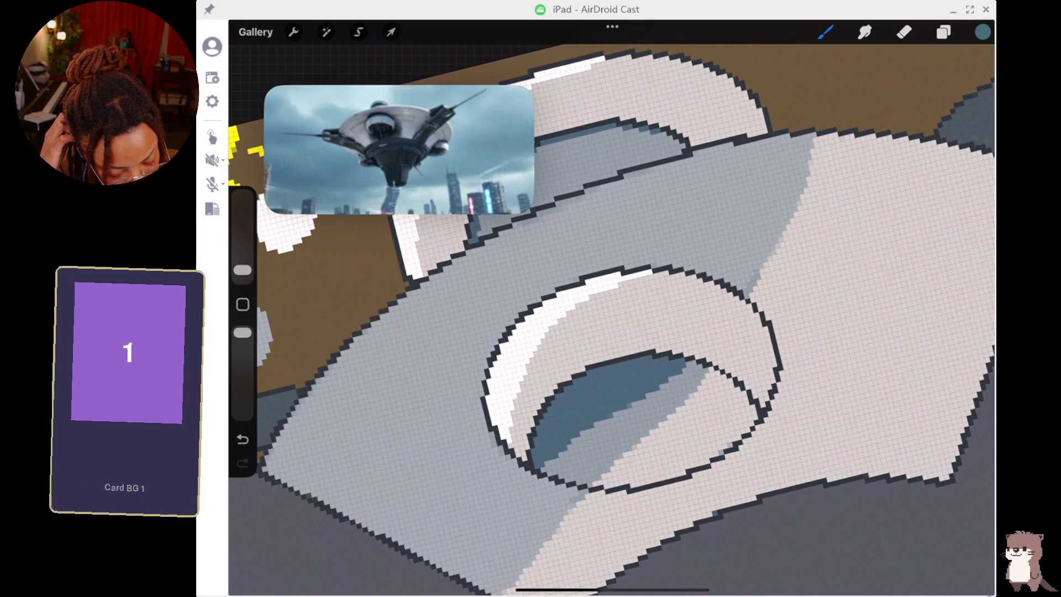
left_click_drag(542, 464, 627, 412)
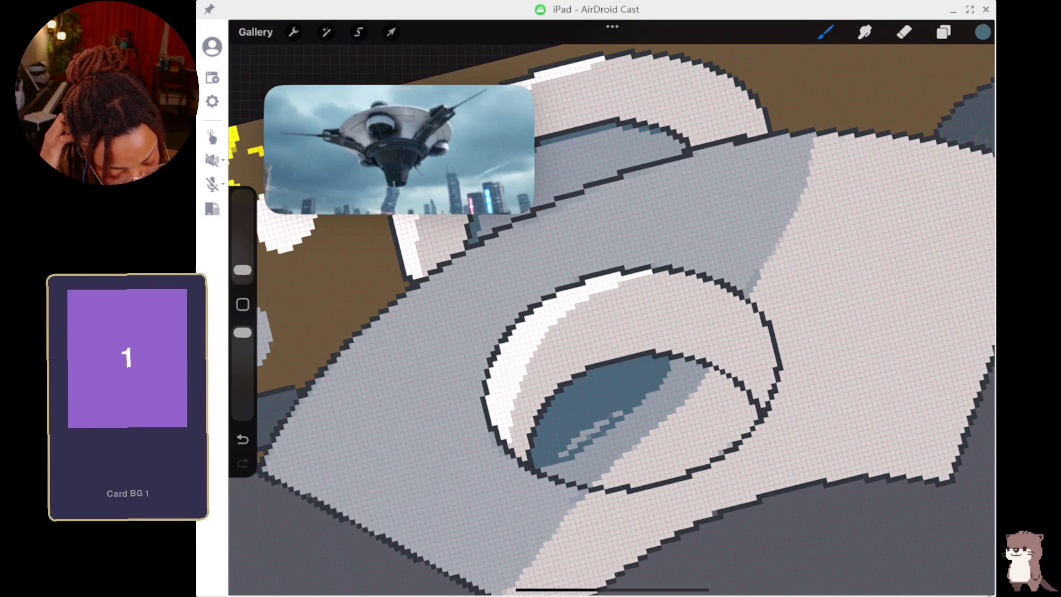
left_click_drag(626, 407, 572, 450)
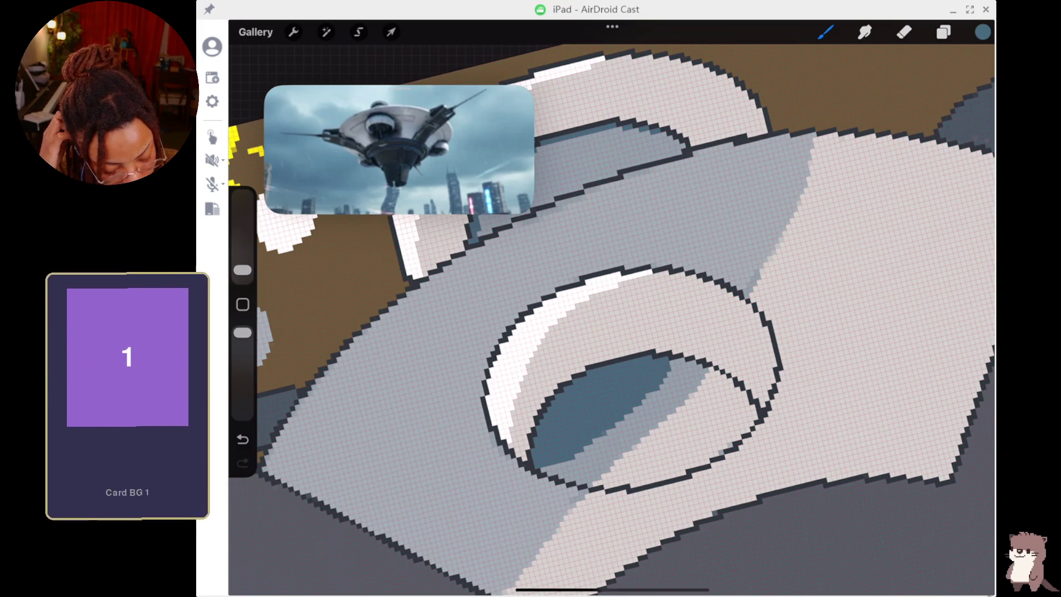
scroll(584, 440, "down", 5)
scroll(696, 376, "down", 5)
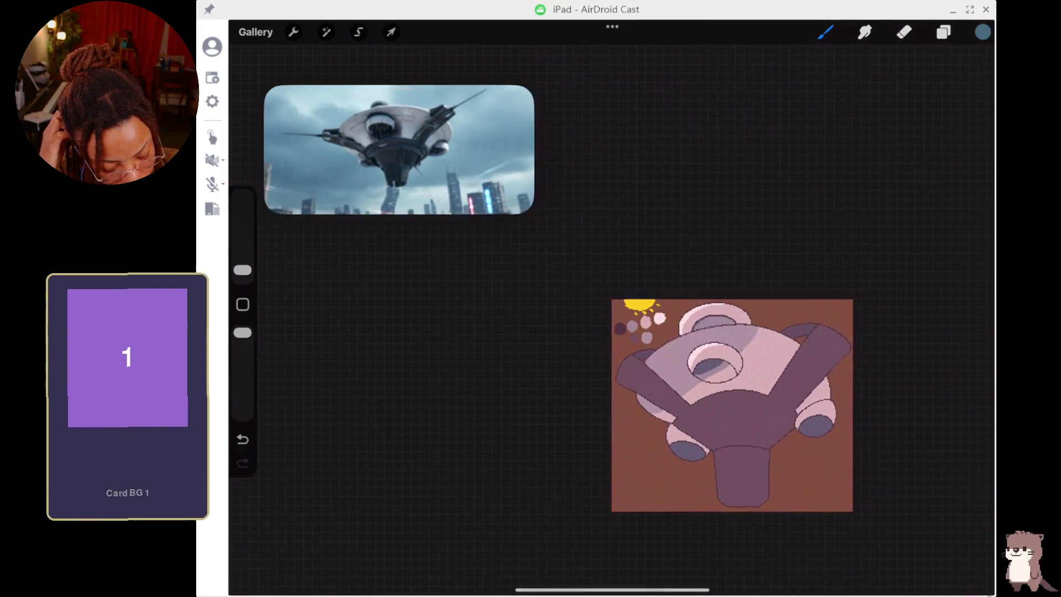
Sample the ring's dark blue-grey and light grey, set brush opacity to 38%, and dab a test blob.
scroll(697, 376, "up", 4)
scroll(696, 376, "down", 5)
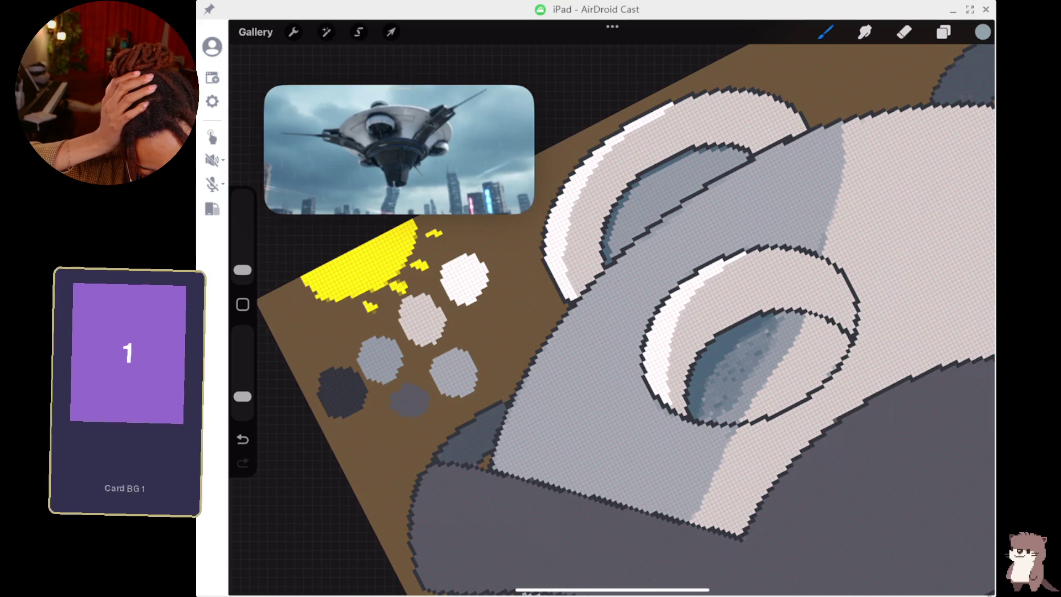
left_click(716, 340)
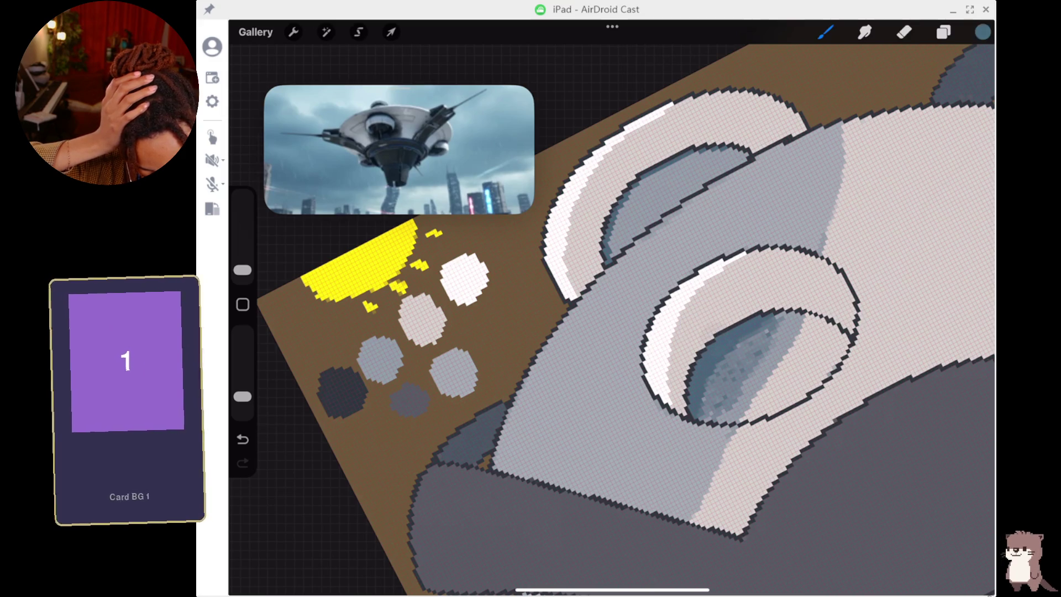
left_click(774, 342)
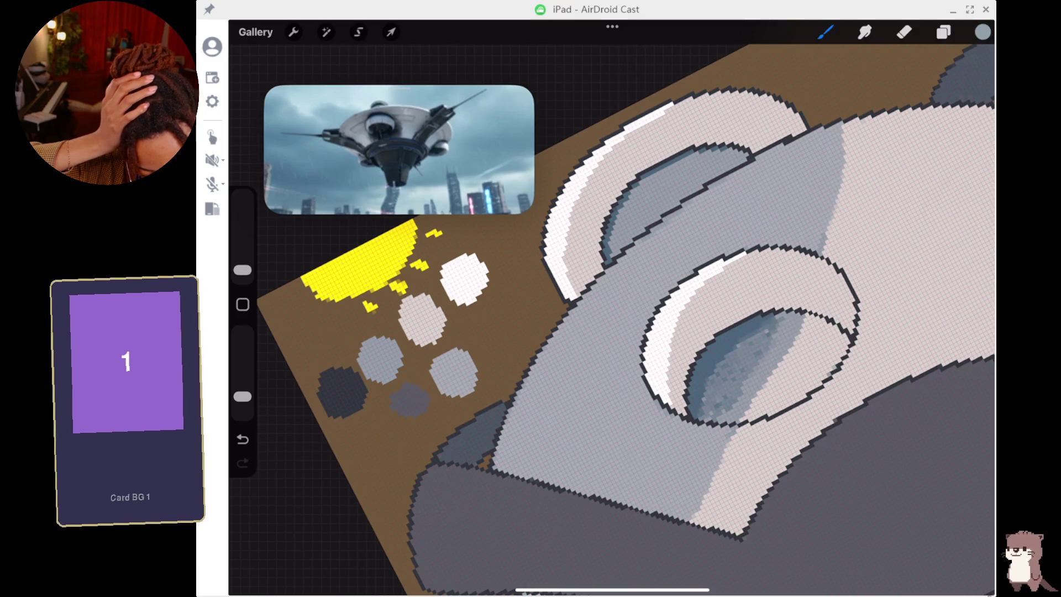
left_click_drag(242, 397, 243, 382)
left_click(342, 392)
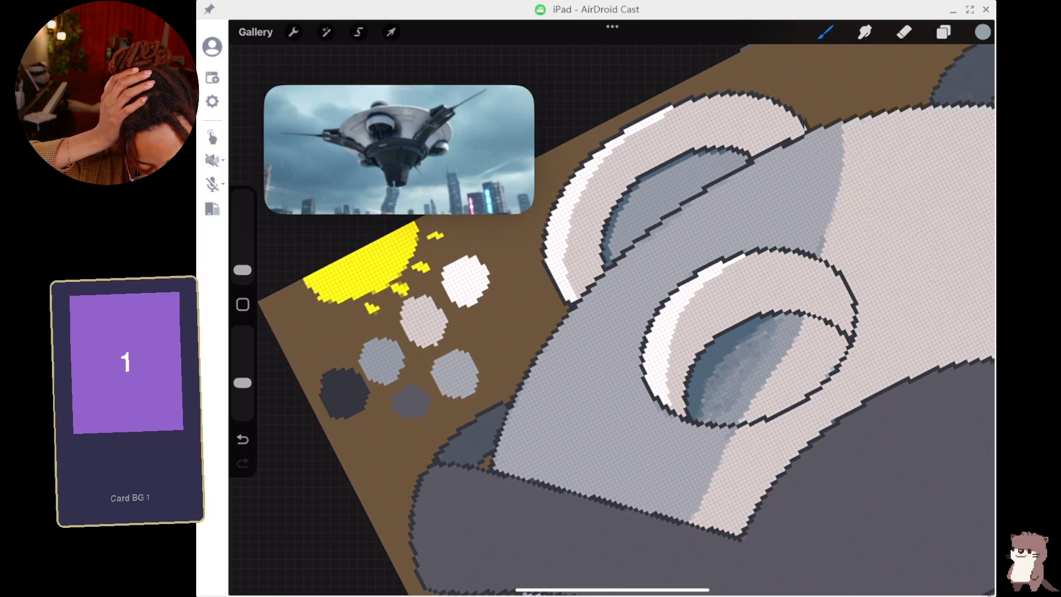
scroll(625, 320, "down", 5)
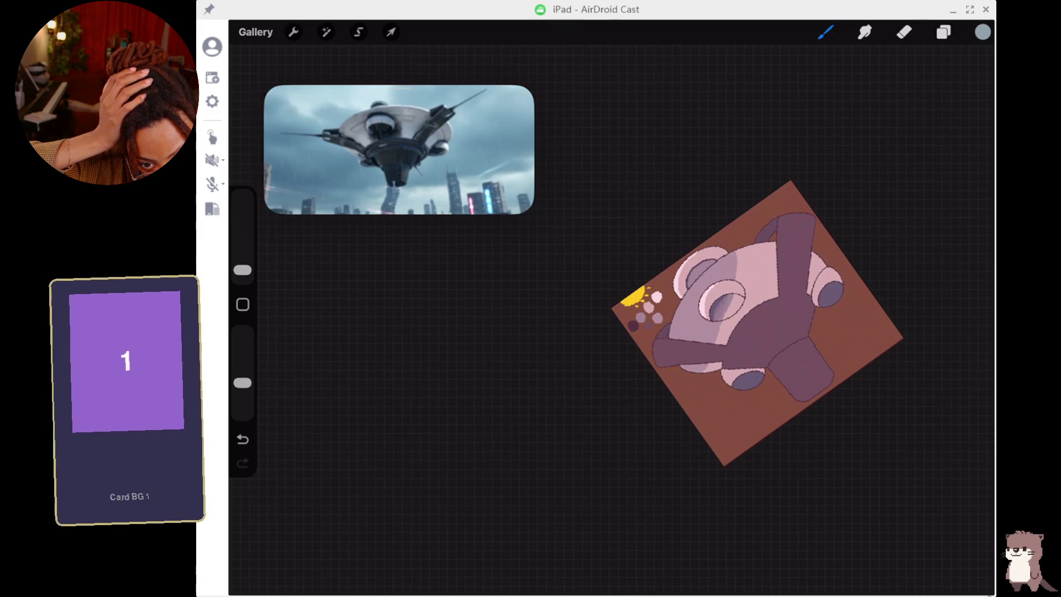
Dither grey and darker pixels along the top plate's diagonal shadow edge, then raise opacity to 52%.
scroll(730, 304, "up", 3)
scroll(691, 310, "up", 5)
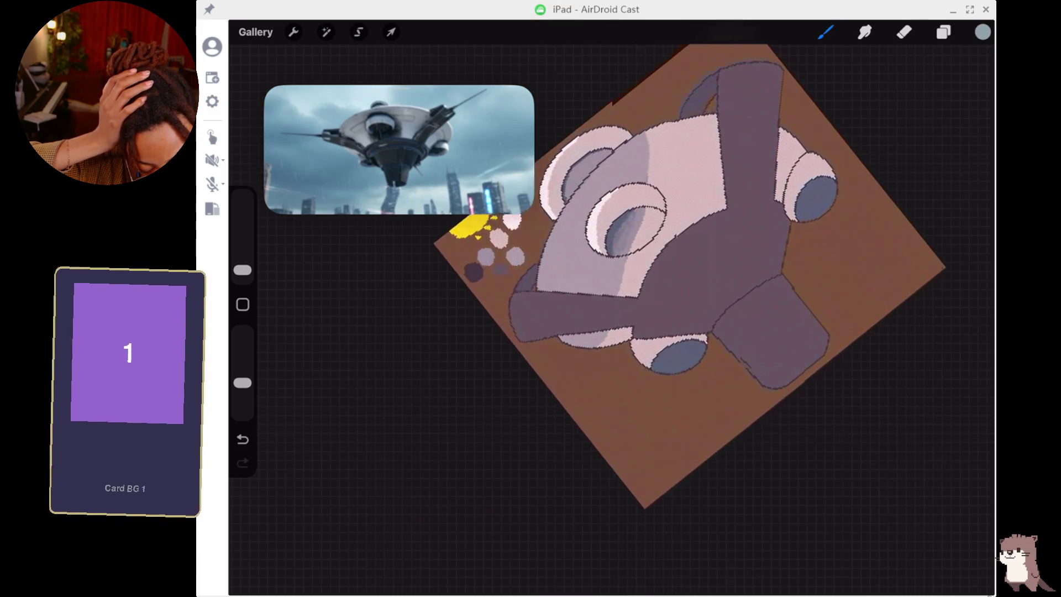
scroll(635, 310, "up", 5)
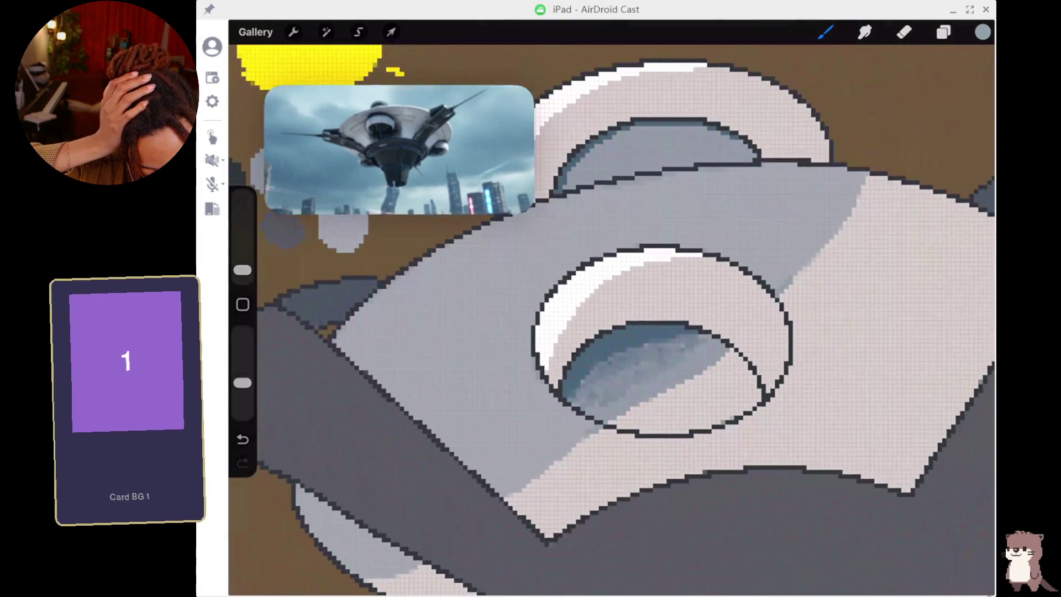
left_click(781, 218)
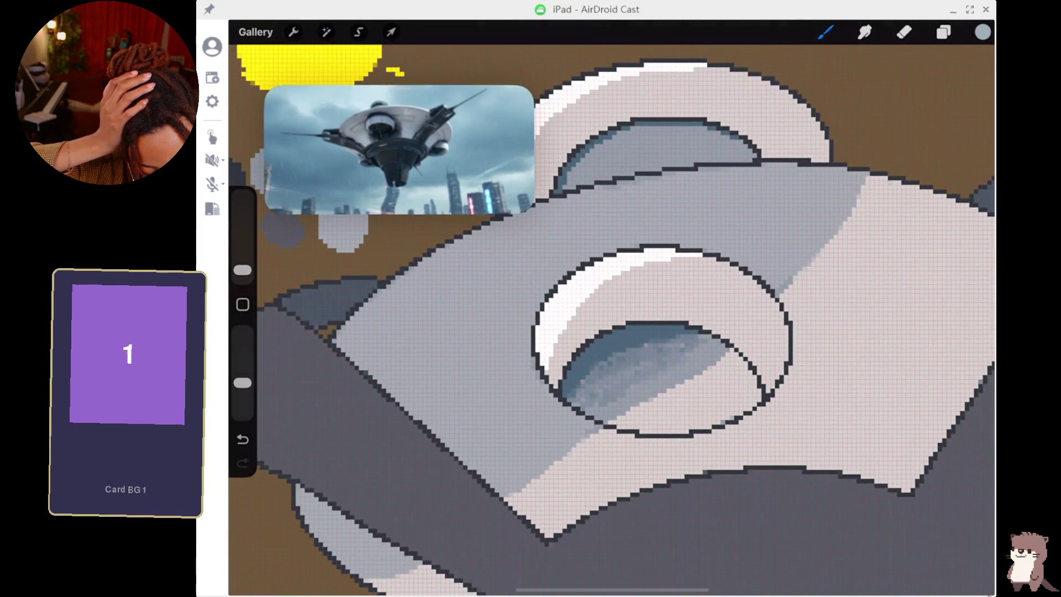
mouse_move(814, 260)
left_mouse_down()
mouse_move(784, 294)
mouse_move(864, 194)
mouse_move(800, 292)
left_mouse_up()
left_click_drag(888, 191, 855, 226)
left_click_drag(800, 283, 836, 250)
left_click_drag(818, 267, 814, 270)
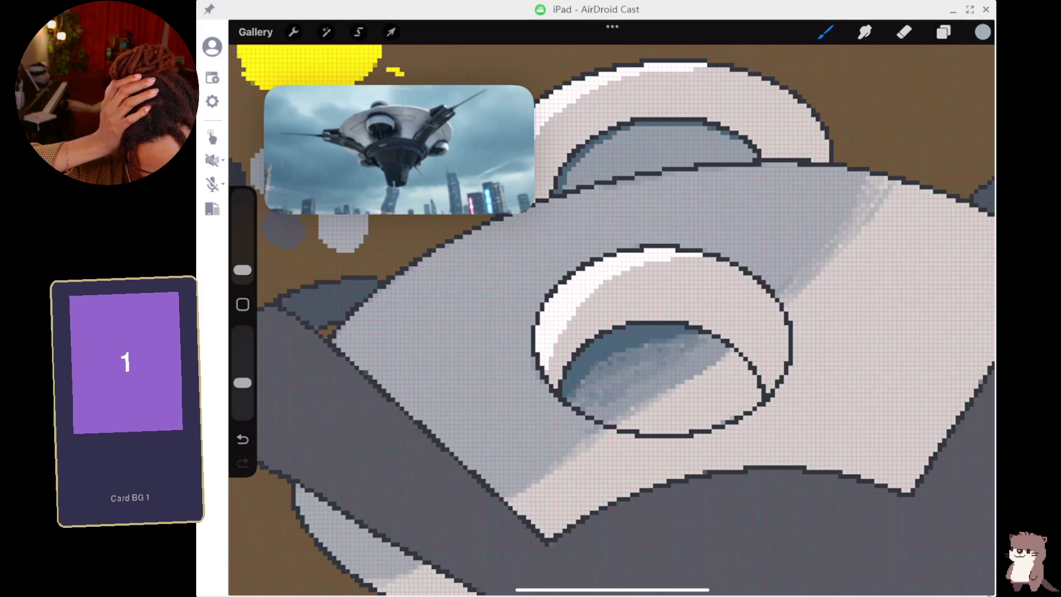
left_click_drag(243, 382, 242, 369)
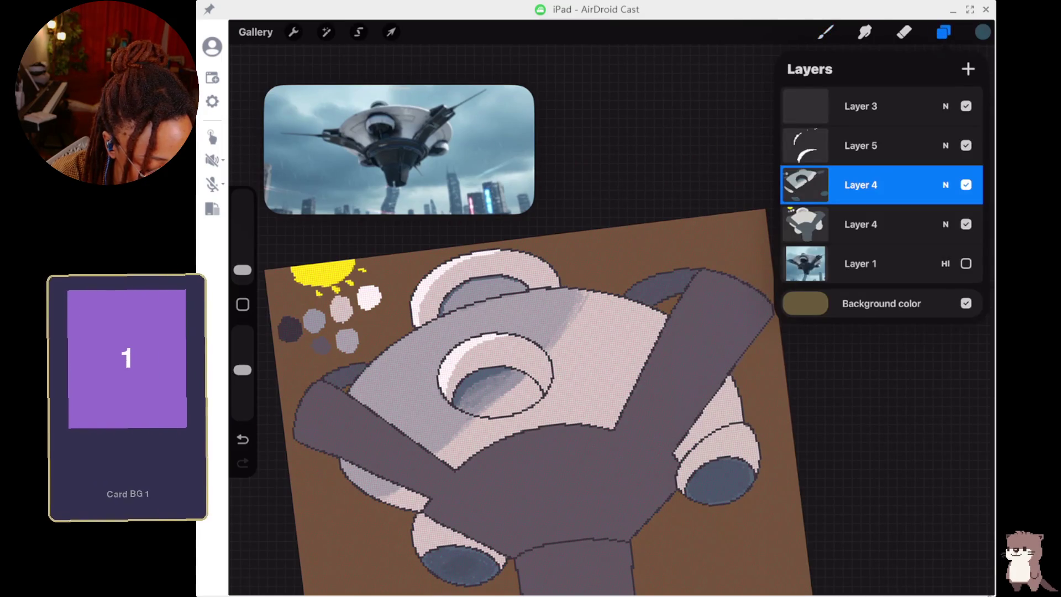
Make Layer 3 active with the pixel brush and the dark outline colour.
left_click(861, 106)
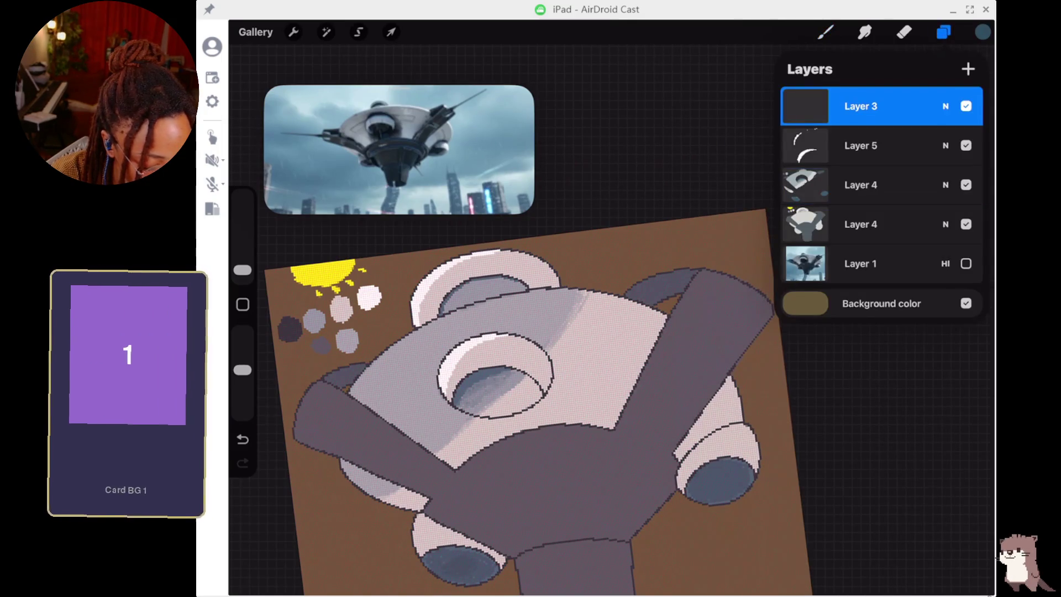
left_click(825, 32)
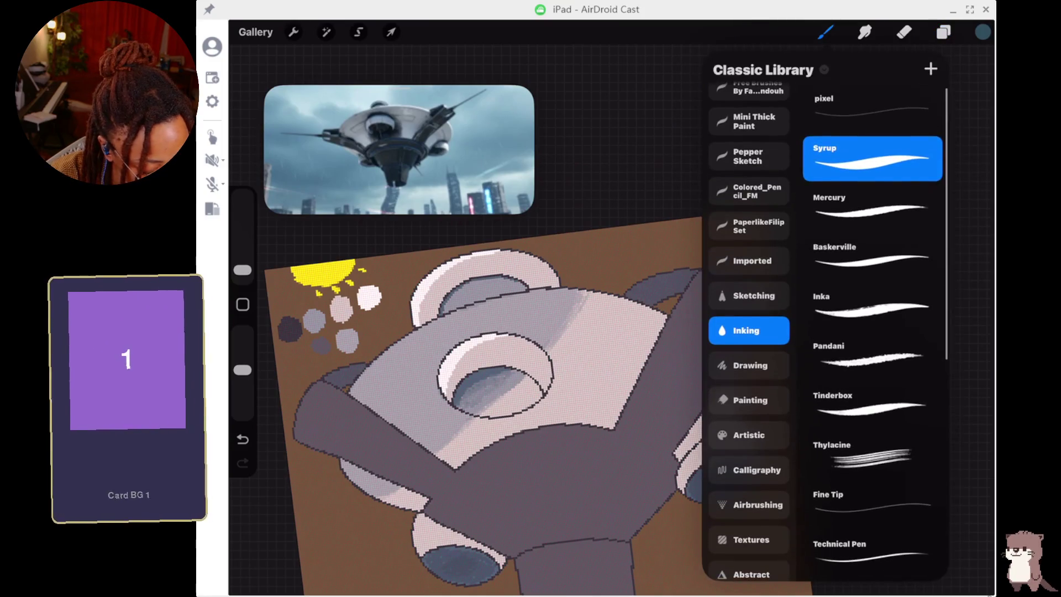
left_click(872, 109)
left_click(826, 32)
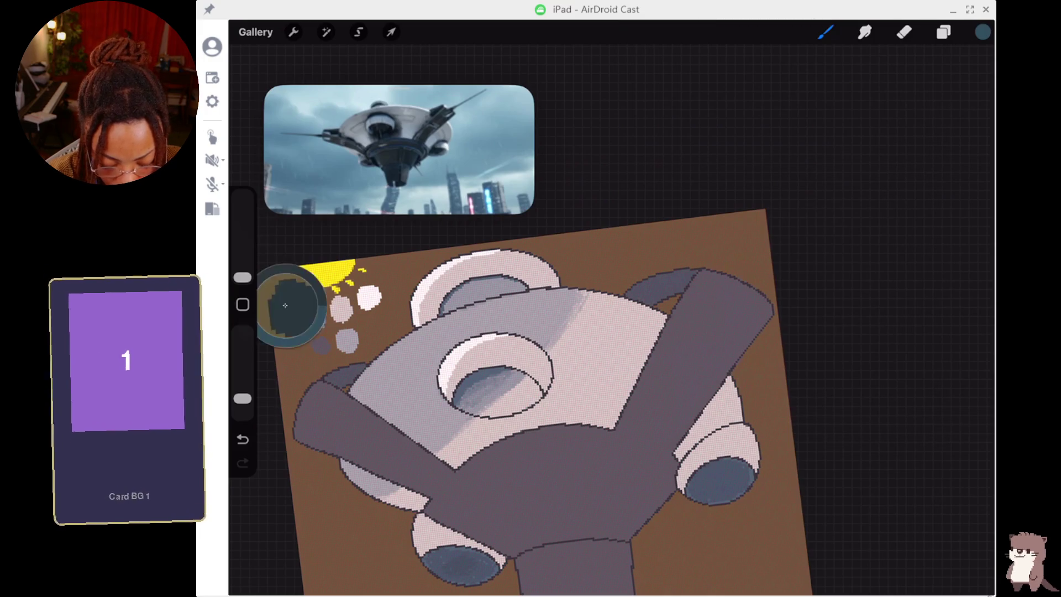
left_click(290, 329)
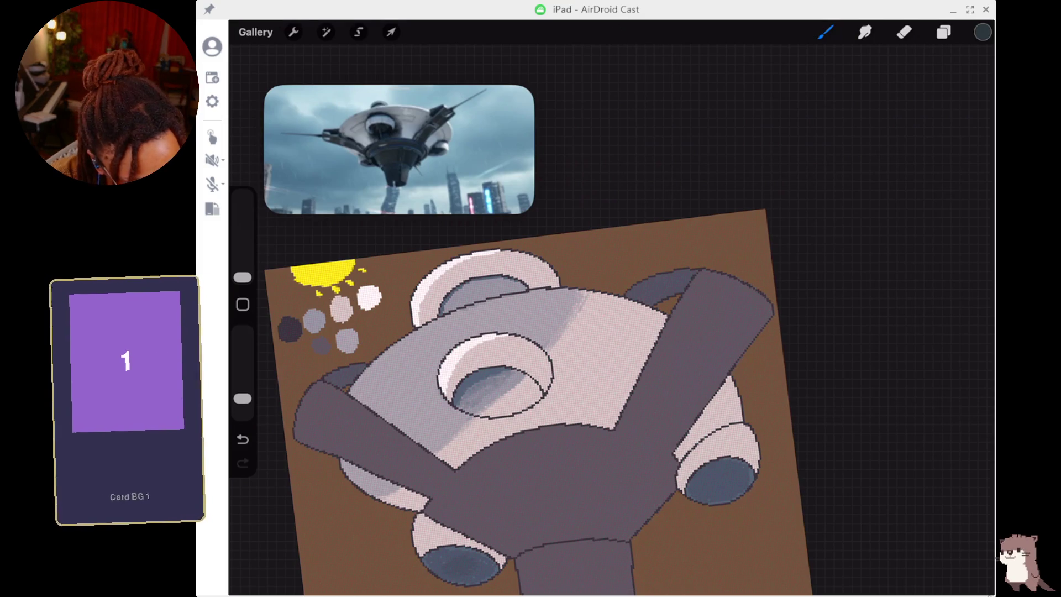
Draw a straight dark antenna line up from the upper-right arm, marking its base.
left_click_drag(733, 276, 759, 226)
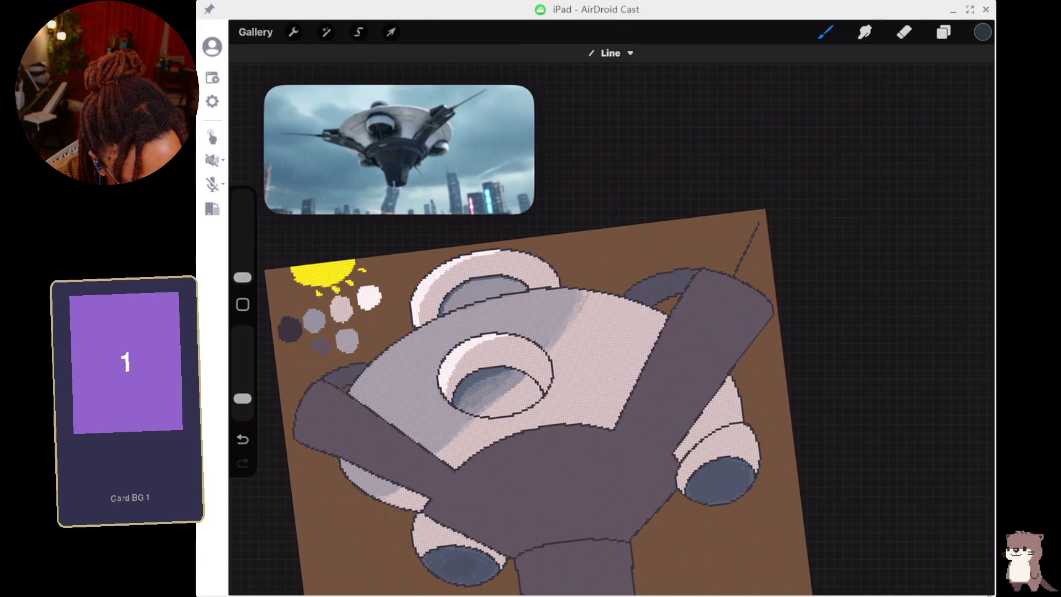
left_click(739, 271)
left_click(739, 266)
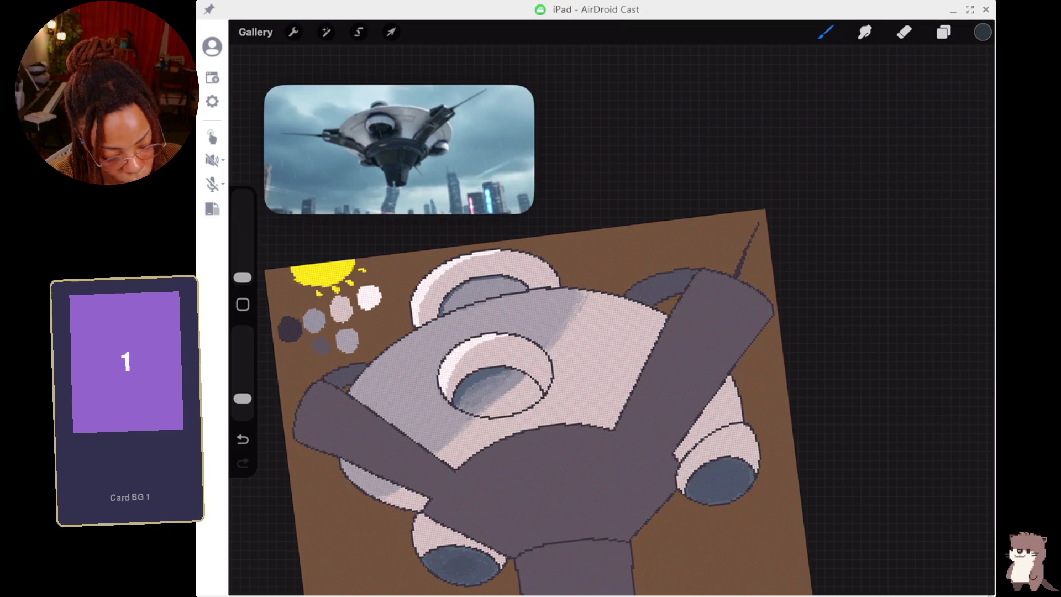
scroll(798, 252, "up", 5)
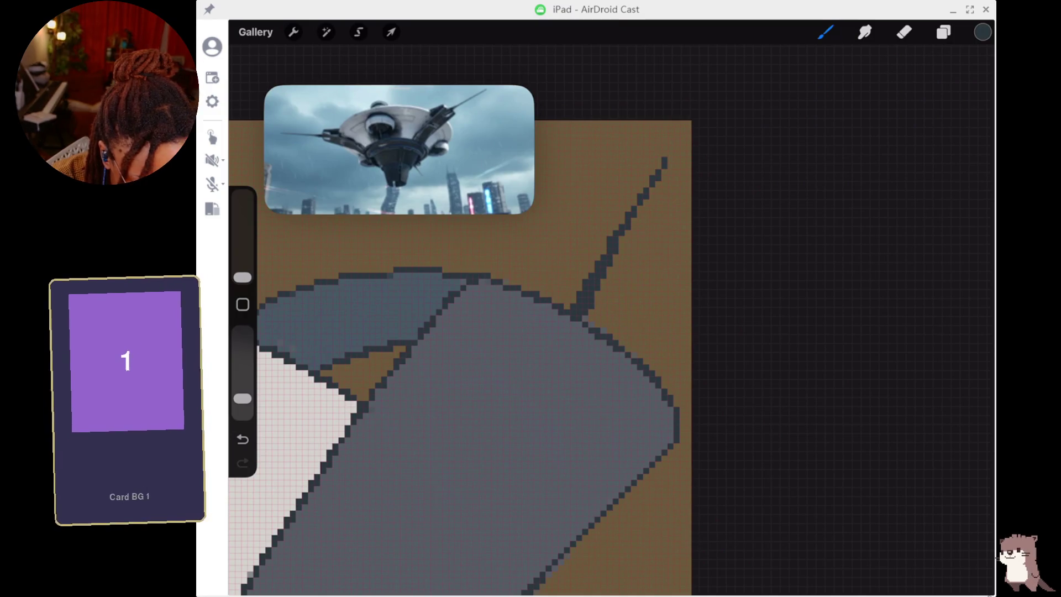
Select the second Layer 4 as the working layer.
key("e")
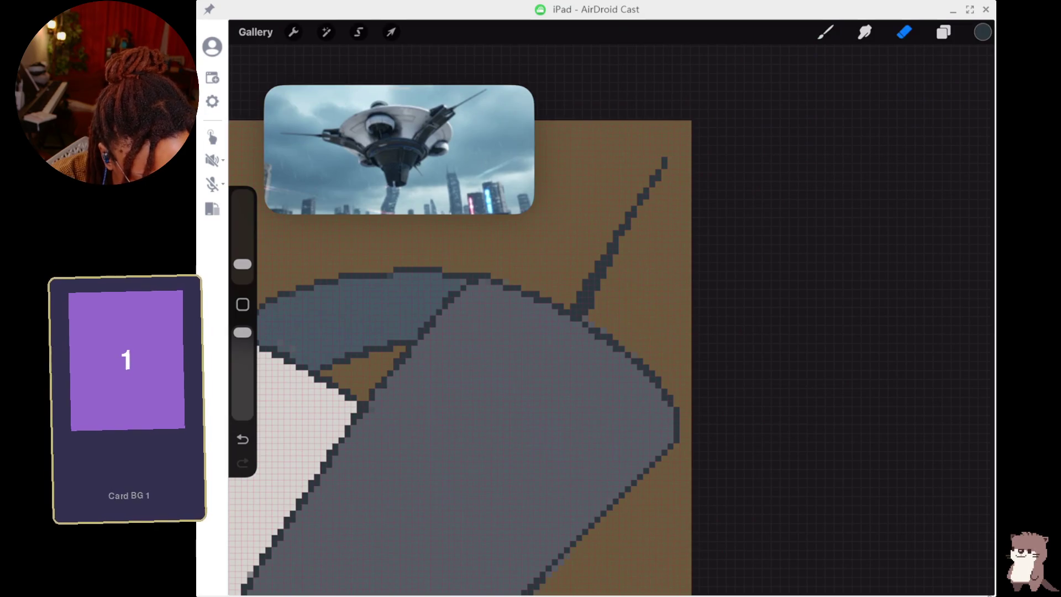
key("b")
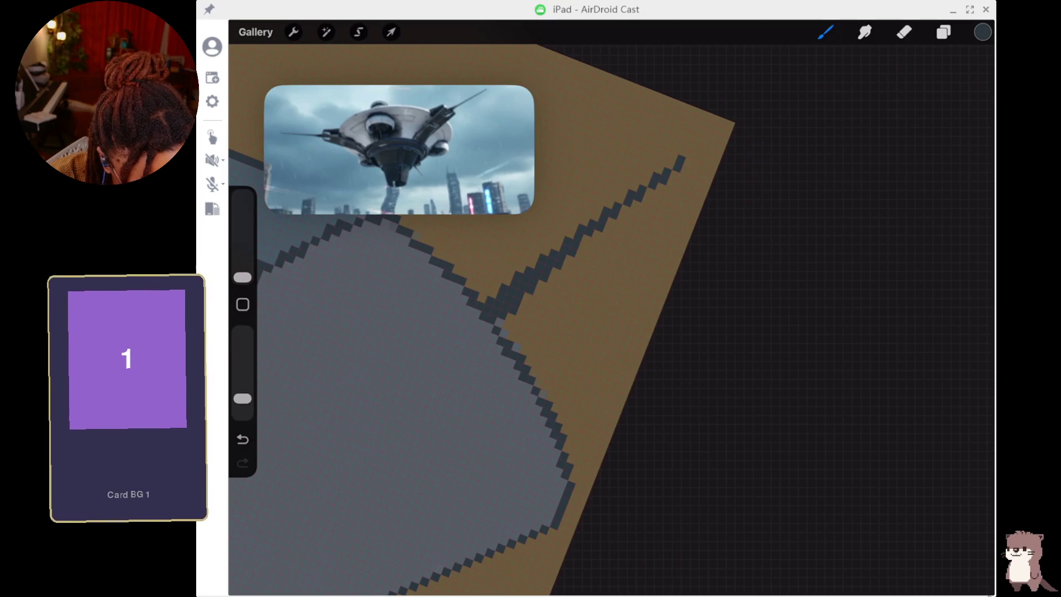
key("l")
left_click(861, 224)
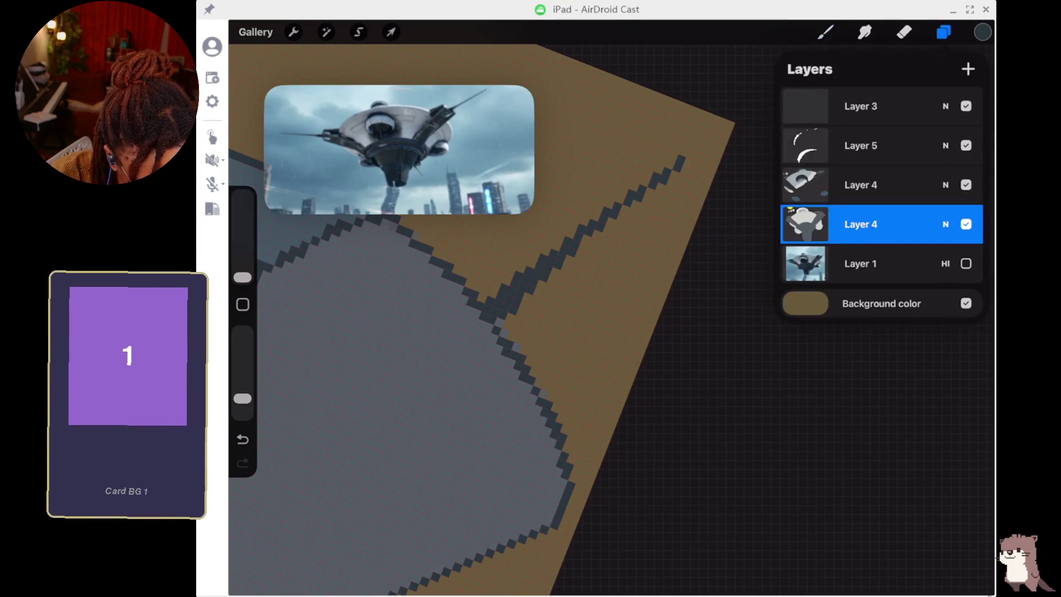
key("e")
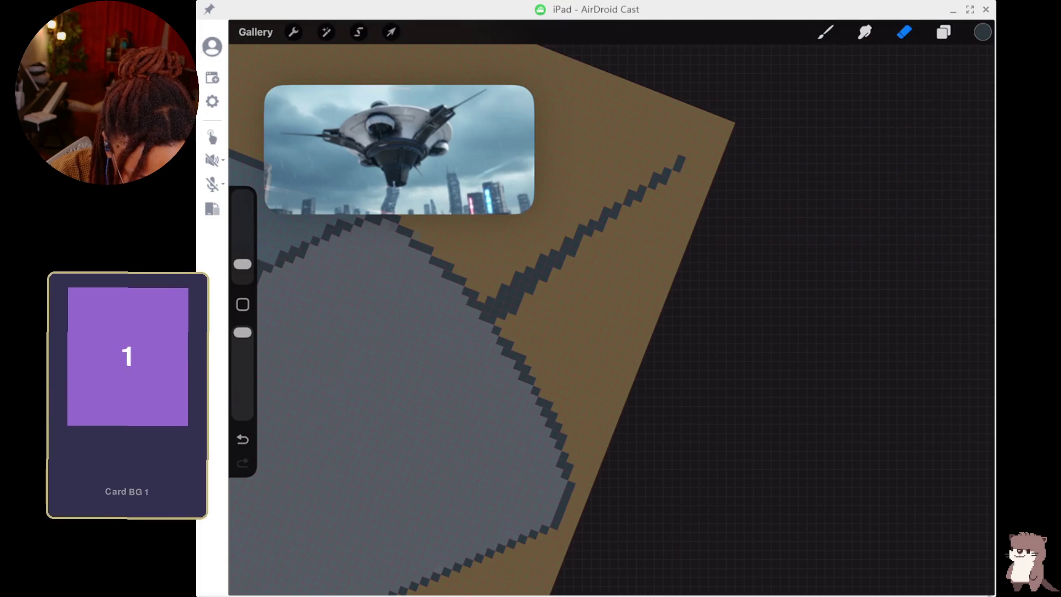
Draw a dark outline stroke along the upper-left grey arm's edge.
scroll(497, 386, "down", 5)
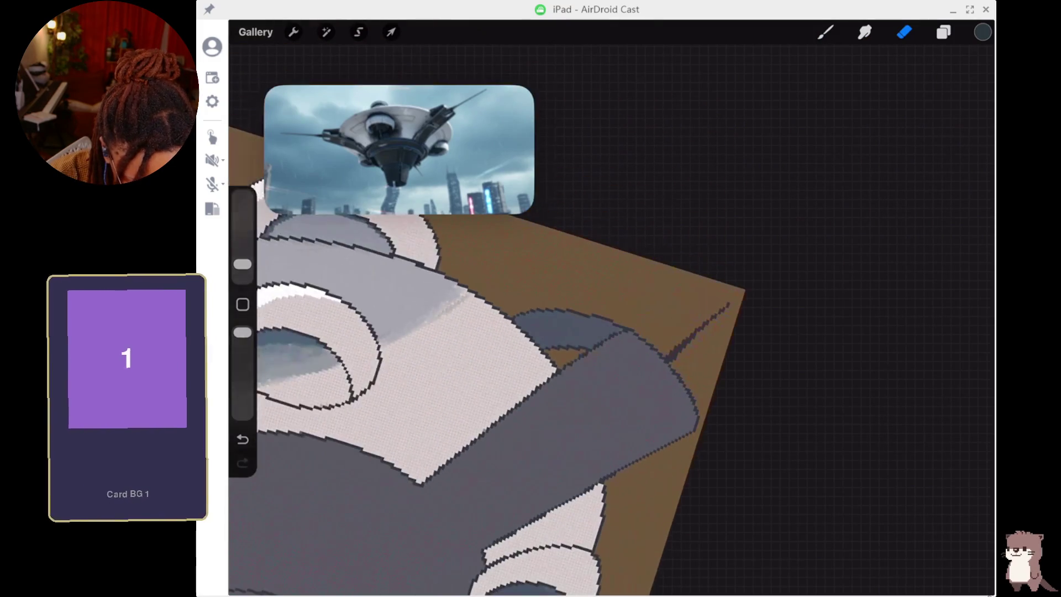
scroll(553, 409, "left", 3)
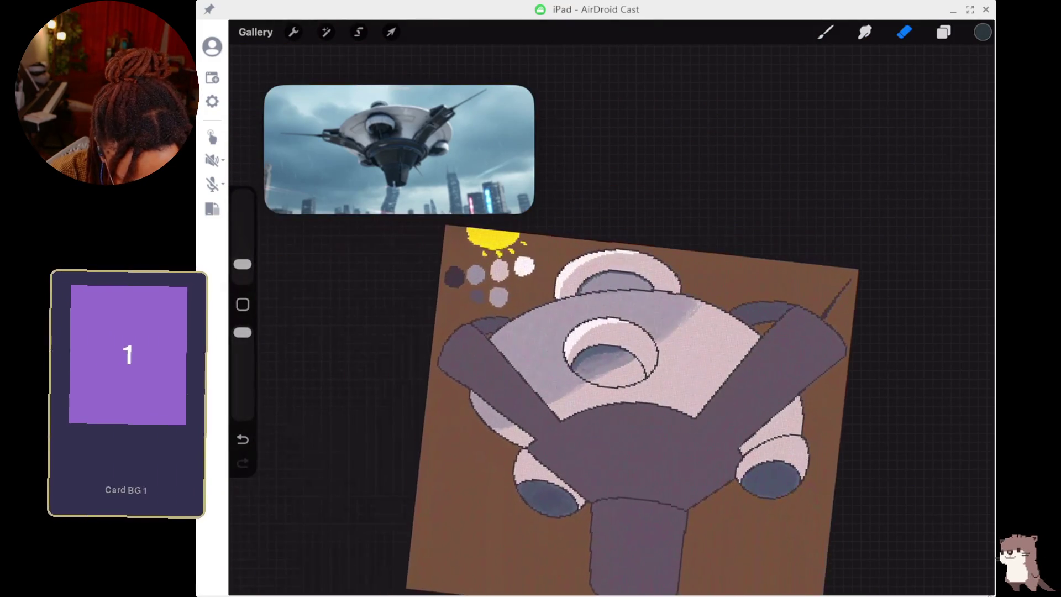
scroll(624, 409, "left", 2)
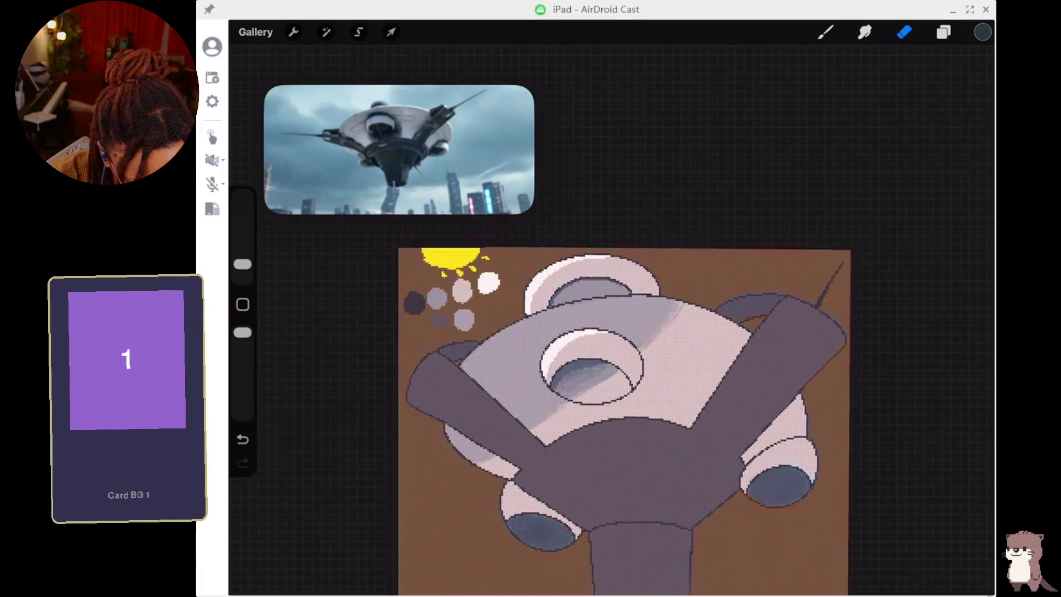
key("b")
key("b")
scroll(553, 304, "up", 5)
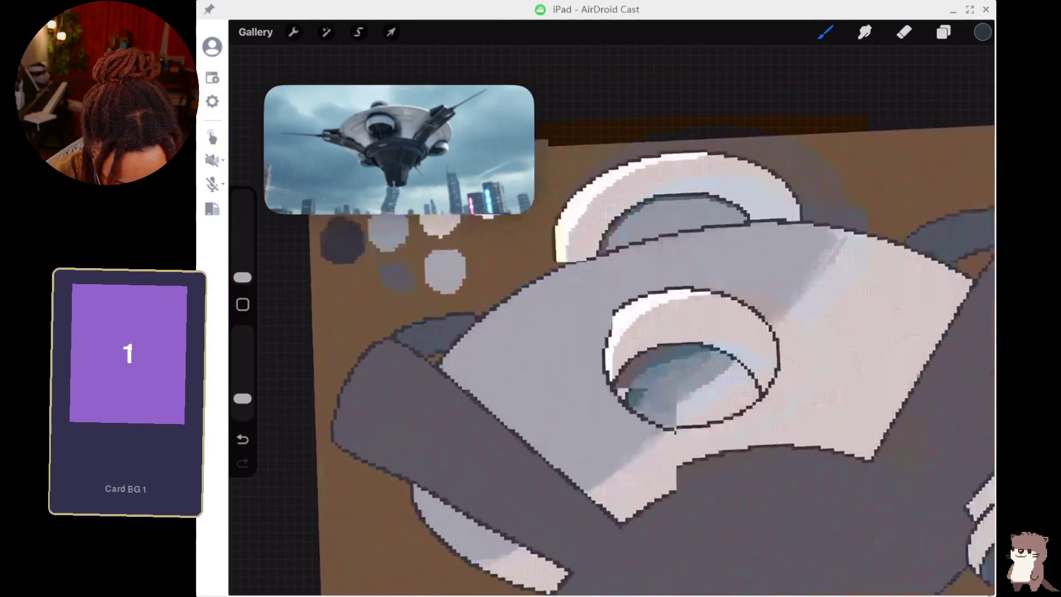
left_click_drag(437, 295, 419, 251)
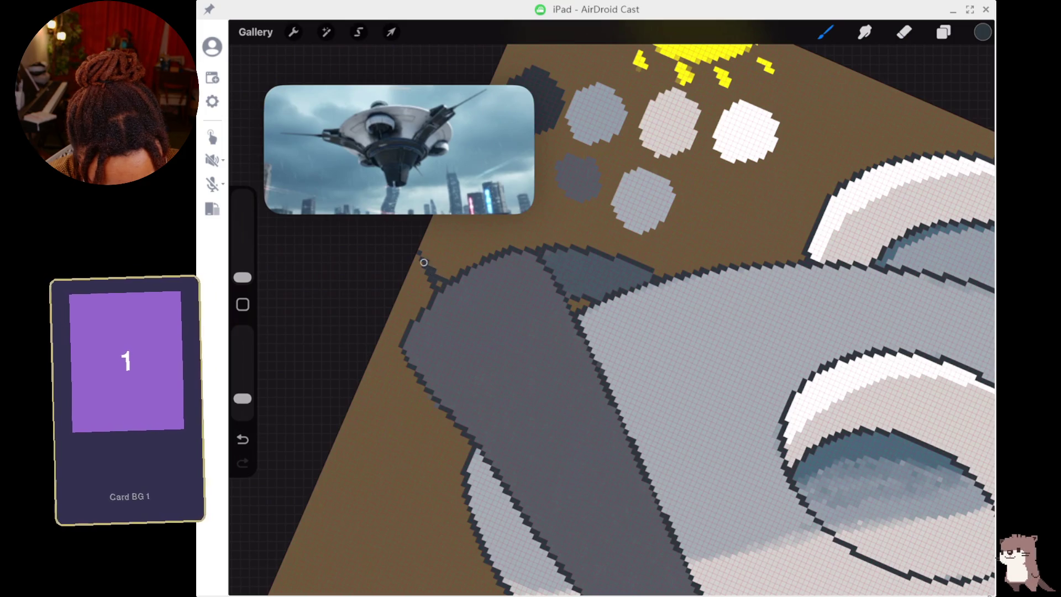
Add a dark pixel to complete the arm outline, then make Layer 3 active.
left_click(439, 280)
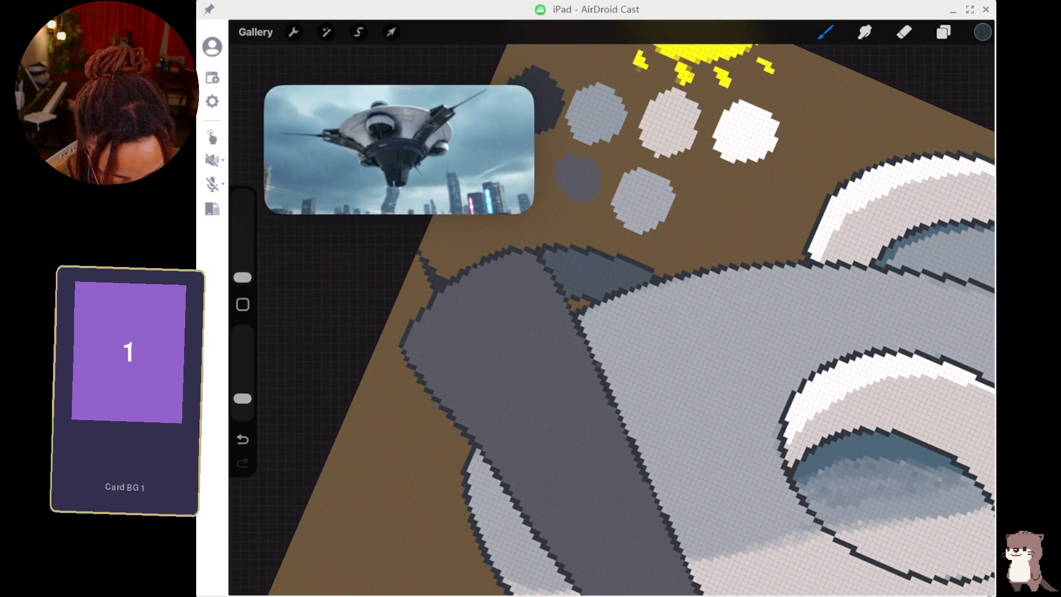
scroll(647, 376, "down", 10)
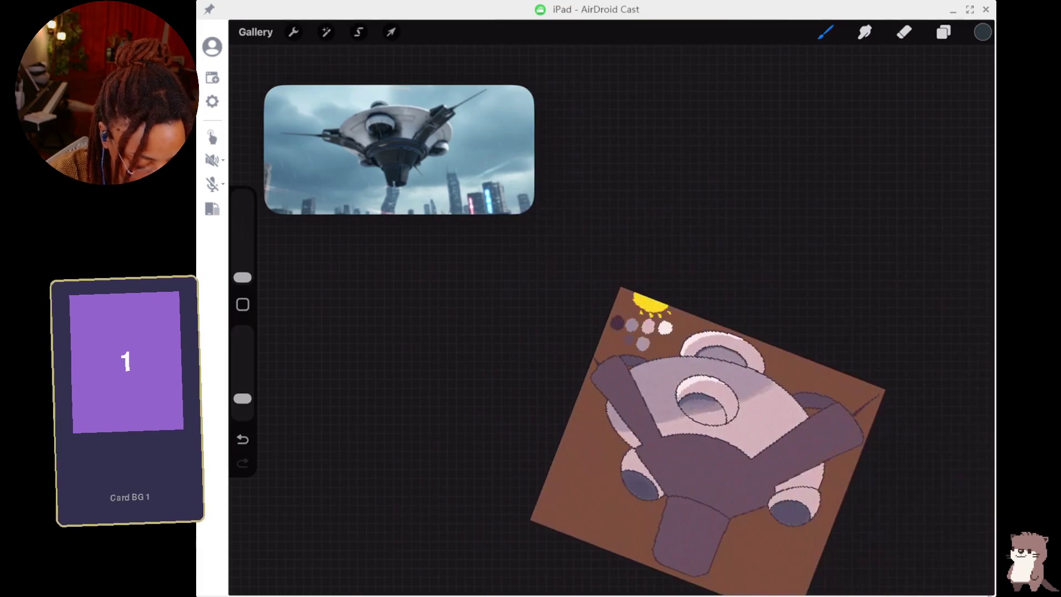
scroll(625, 354, "up", 3)
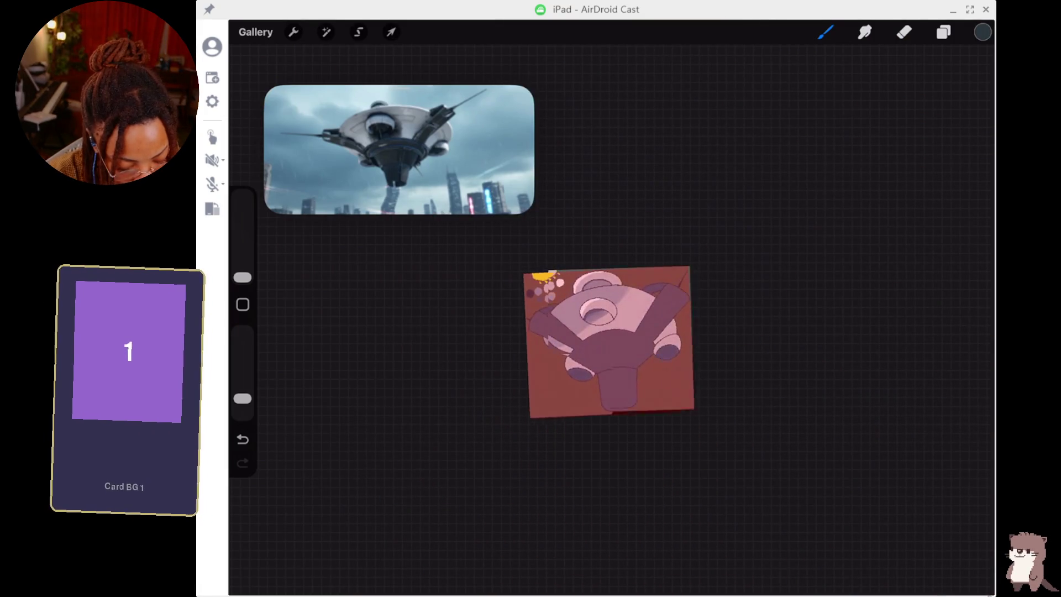
scroll(607, 342, "up", 5)
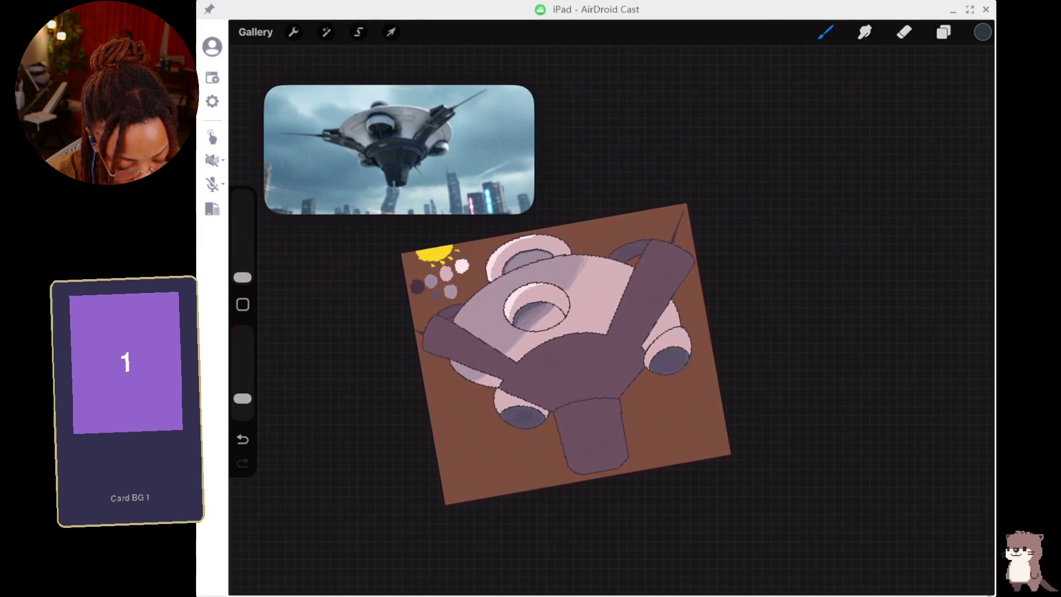
scroll(569, 354, "up", 1)
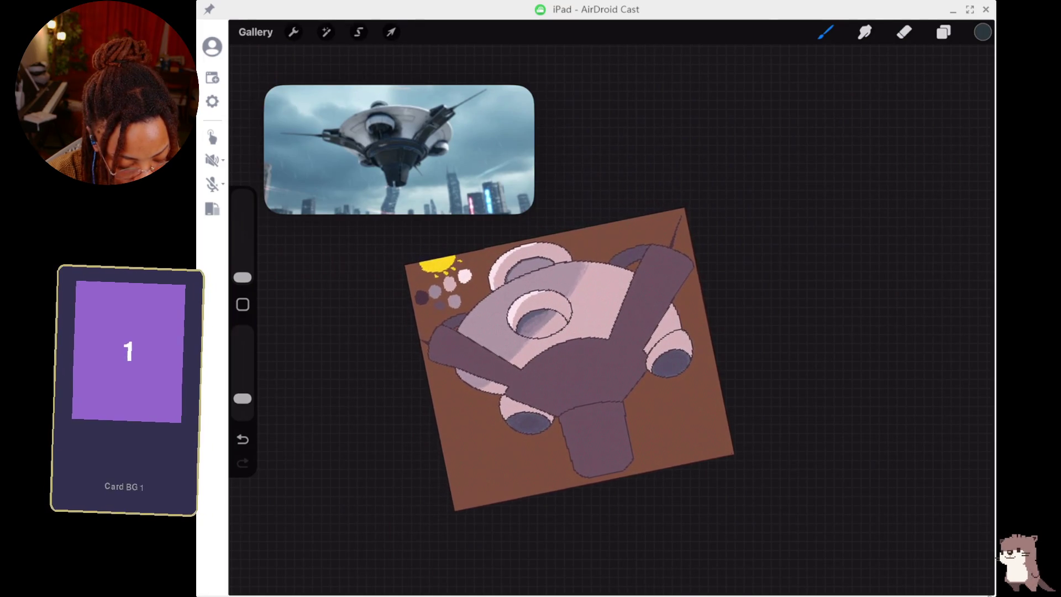
scroll(608, 364, "down", 3)
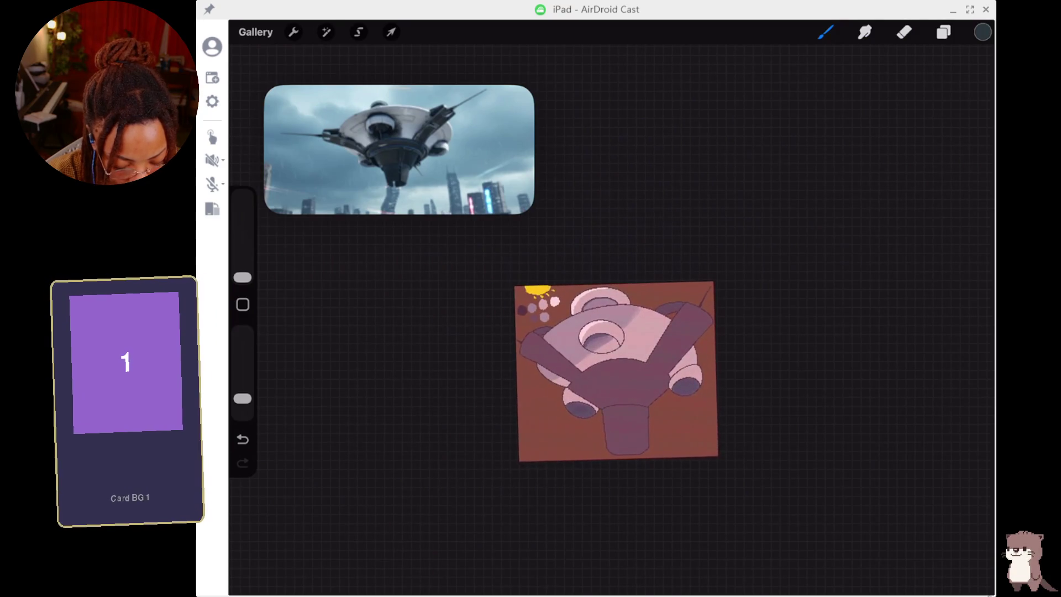
scroll(584, 384, "up", 3)
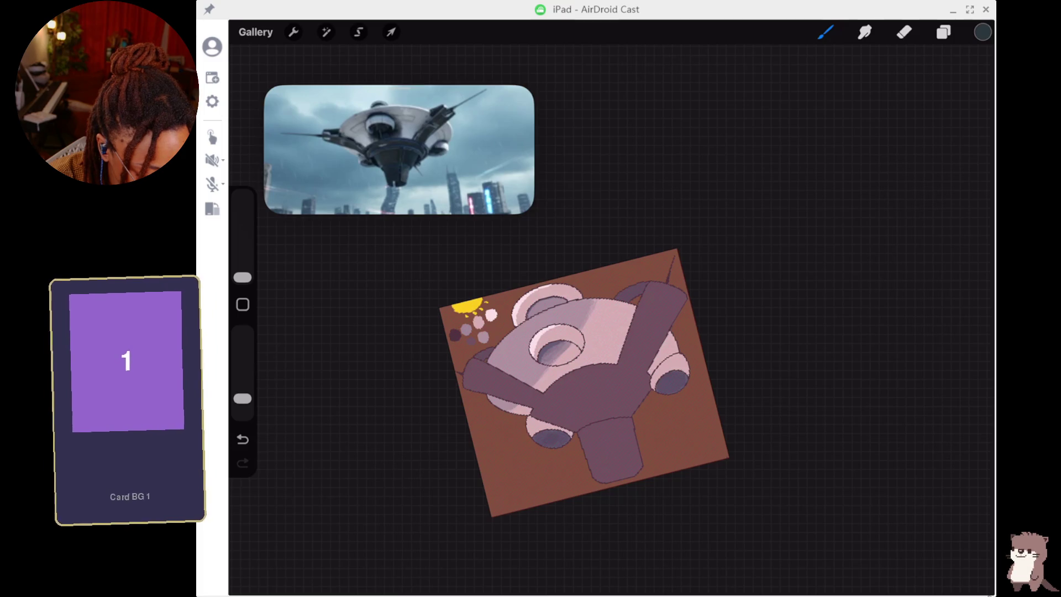
left_click(944, 31)
left_click(874, 107)
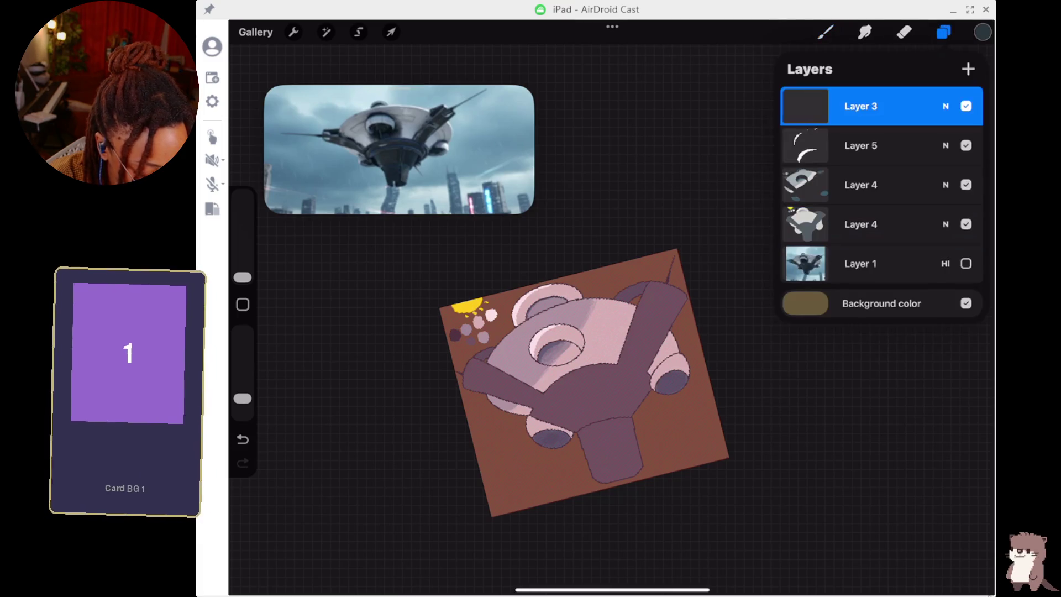
Draw a dark outline along the central arm's edge, then undo it.
left_click(826, 31)
left_click(826, 31)
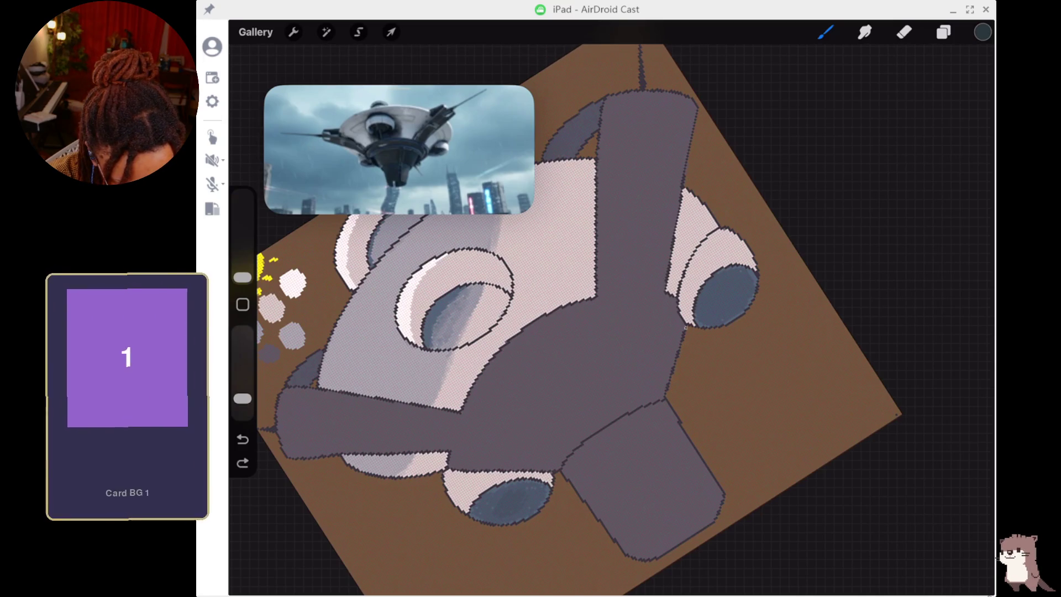
left_click_drag(600, 347, 505, 426)
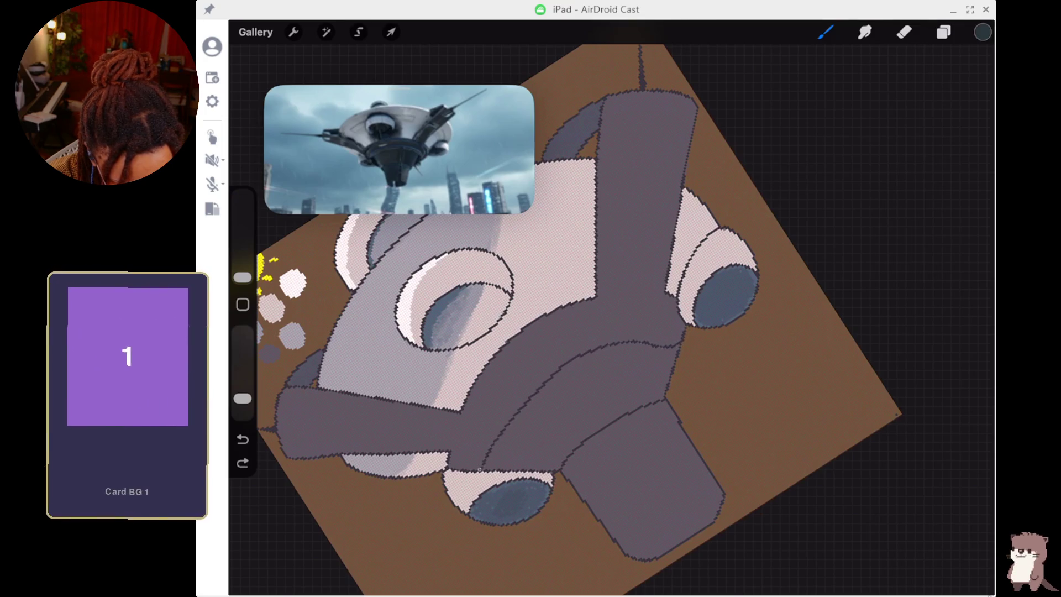
key("ctrl+z")
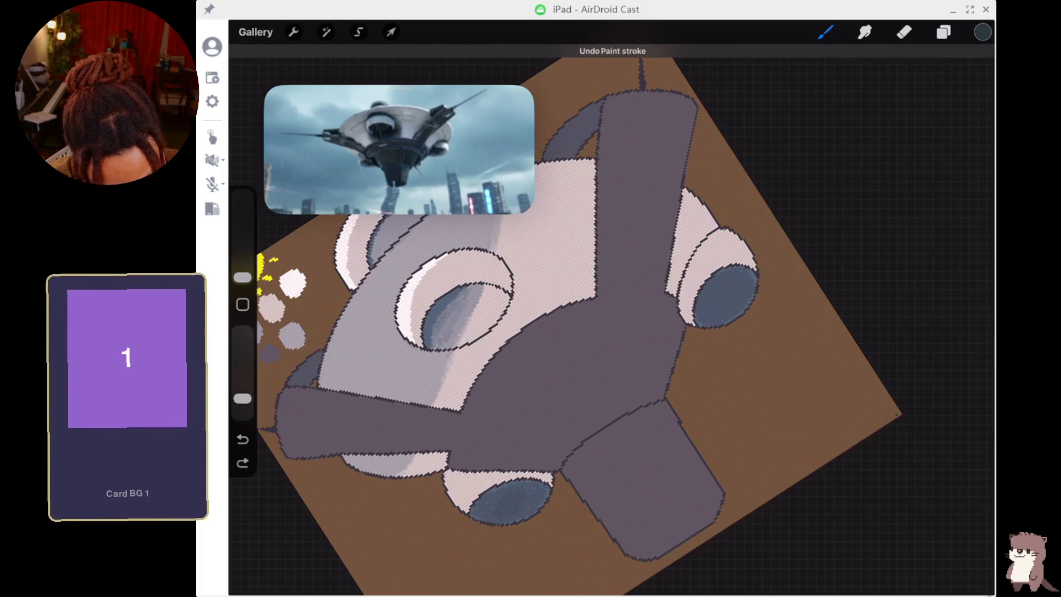